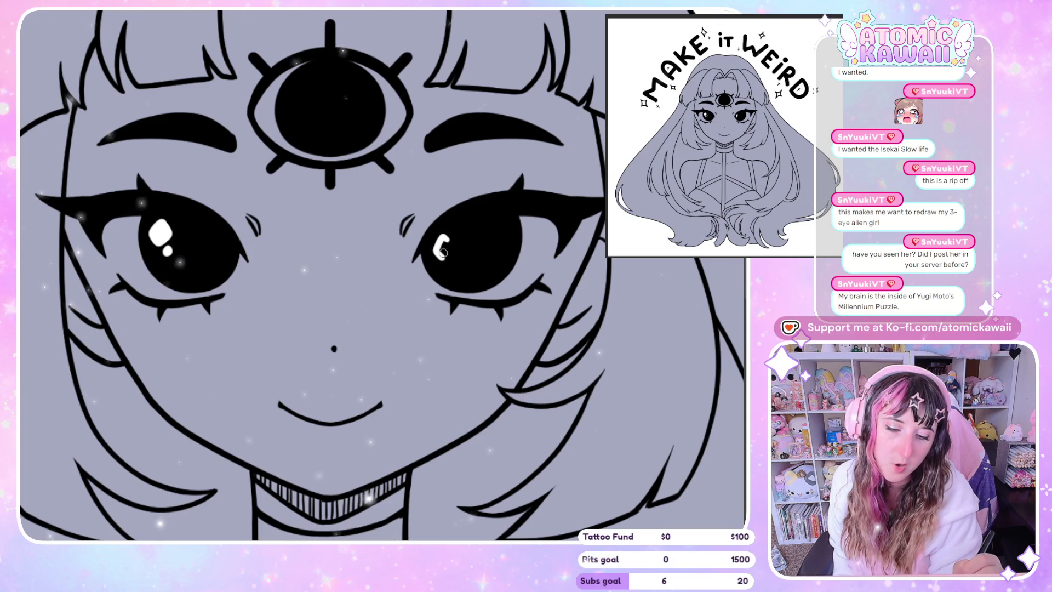
Step: Try and undo highlight shapes in the right eye and third eye, ending with a small white dot in the third eye
{"action": "left_click_drag", "start_coordinate": [435, 251], "coordinate": [444, 255]}
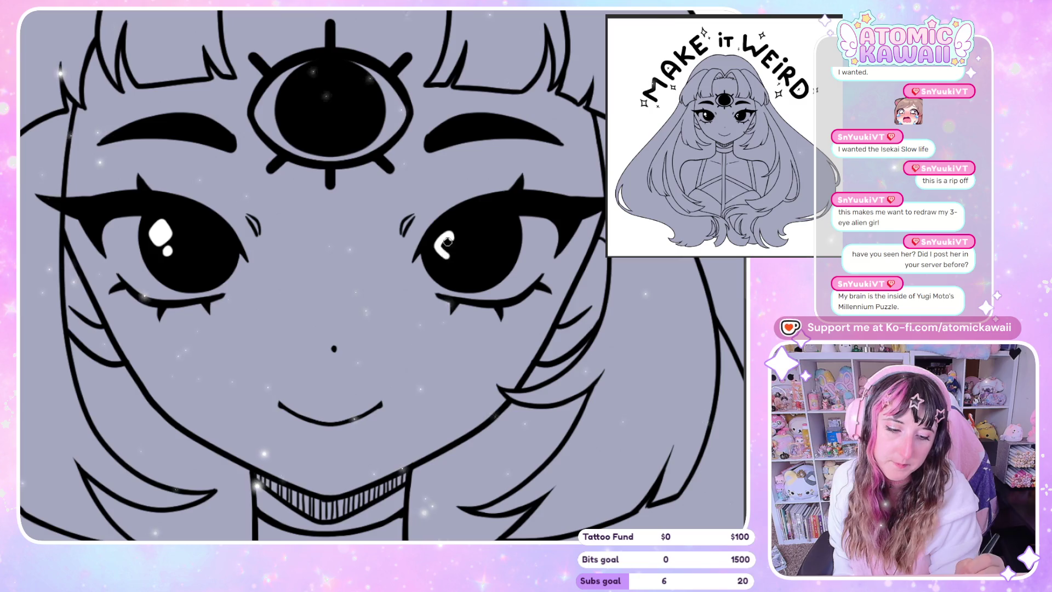
{"action": "key", "text": "ctrl+z"}
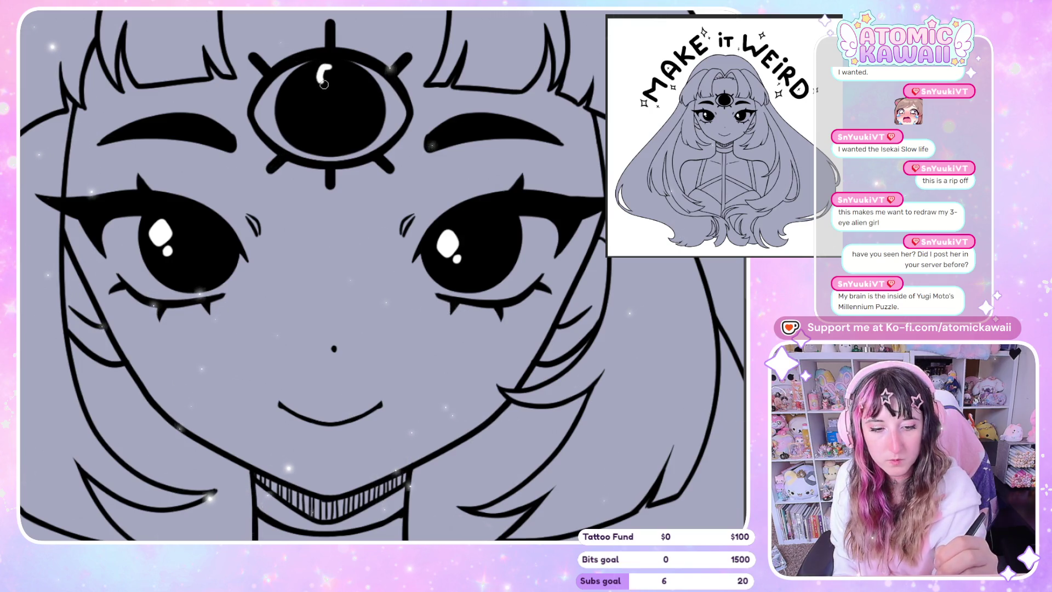
{"action": "key", "text": "ctrl+z"}
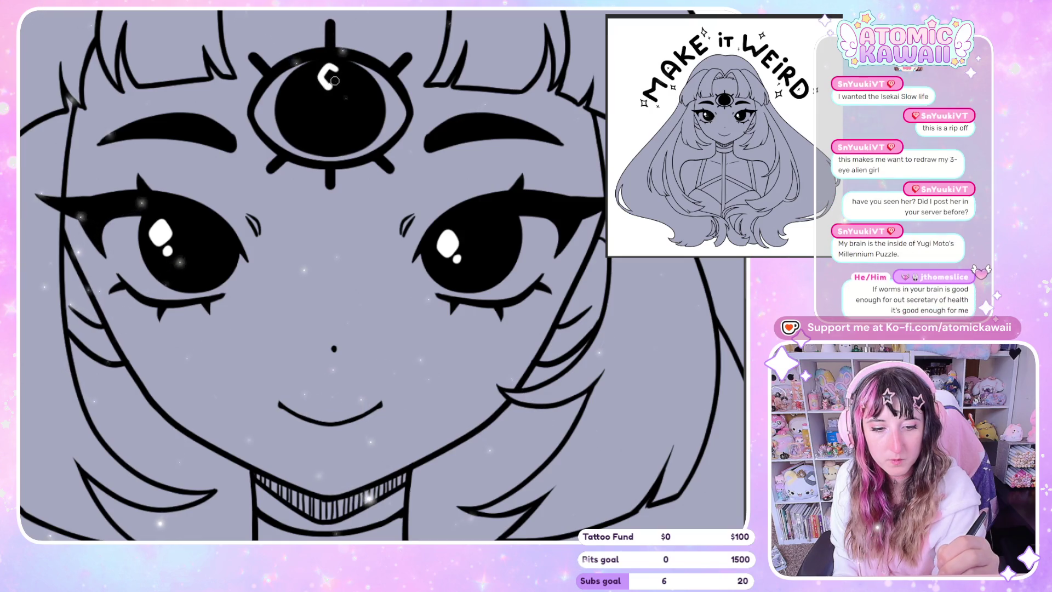
{"action": "left_click_drag", "start_coordinate": [321, 75], "coordinate": [328, 76]}
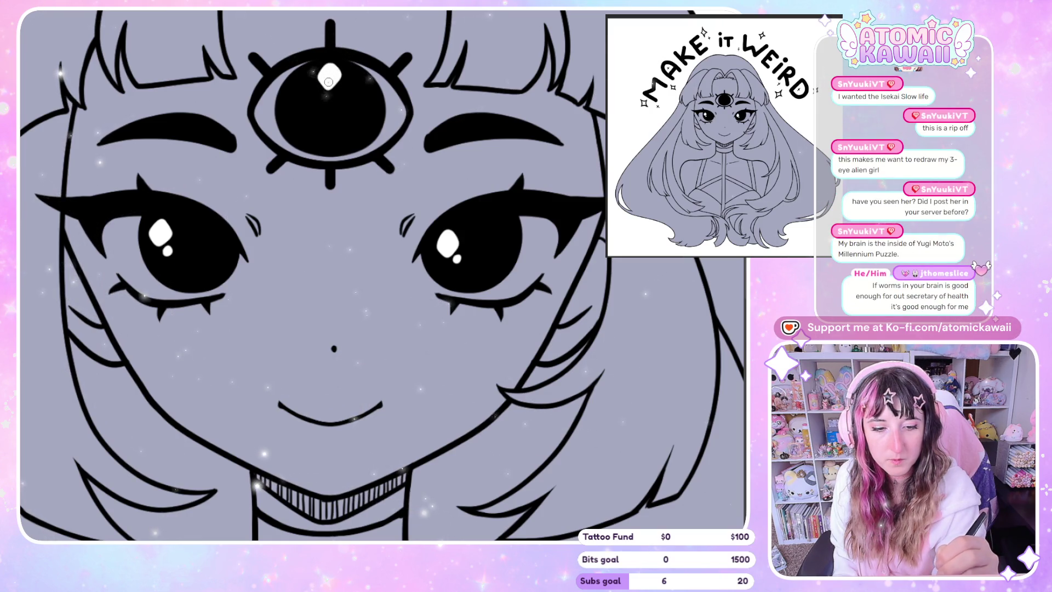
{"action": "key", "text": "ctrl+z"}
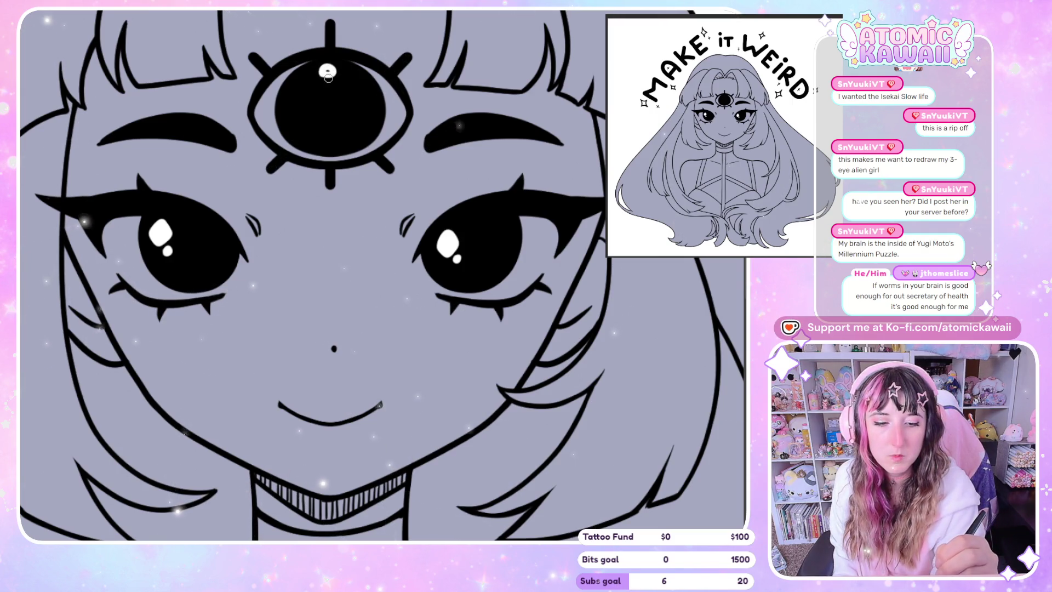
{"action": "left_click", "coordinate": [328, 72]}
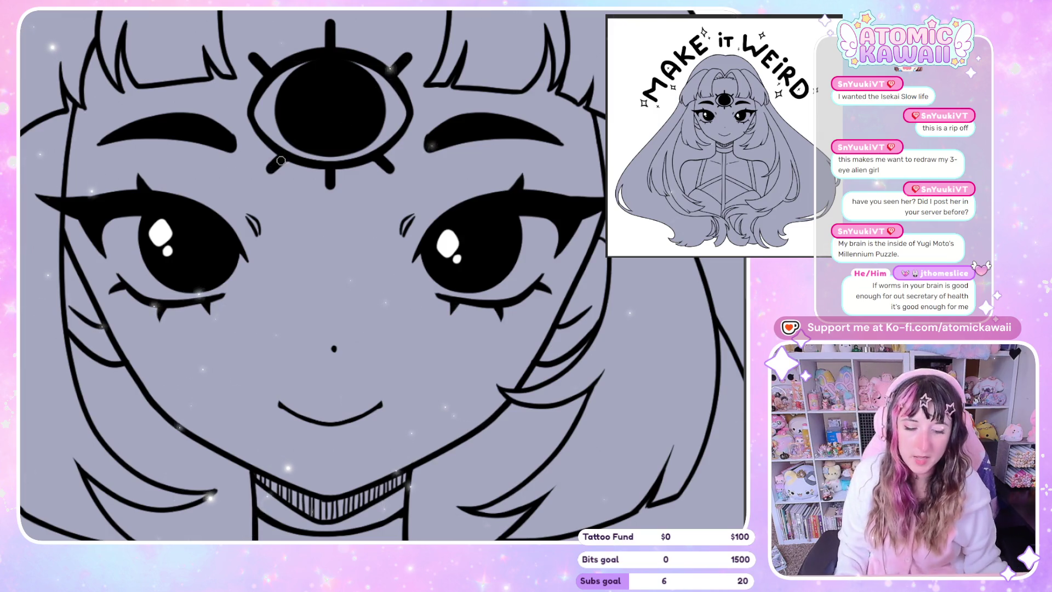
{"action": "scroll", "coordinate": [335, 77], "scroll_direction": "down", "scroll_amount": 3}
{"action": "scroll", "coordinate": [335, 77], "scroll_direction": "down", "scroll_amount": 2}
{"action": "scroll", "coordinate": [133, 175], "scroll_direction": "down", "scroll_amount": 3}
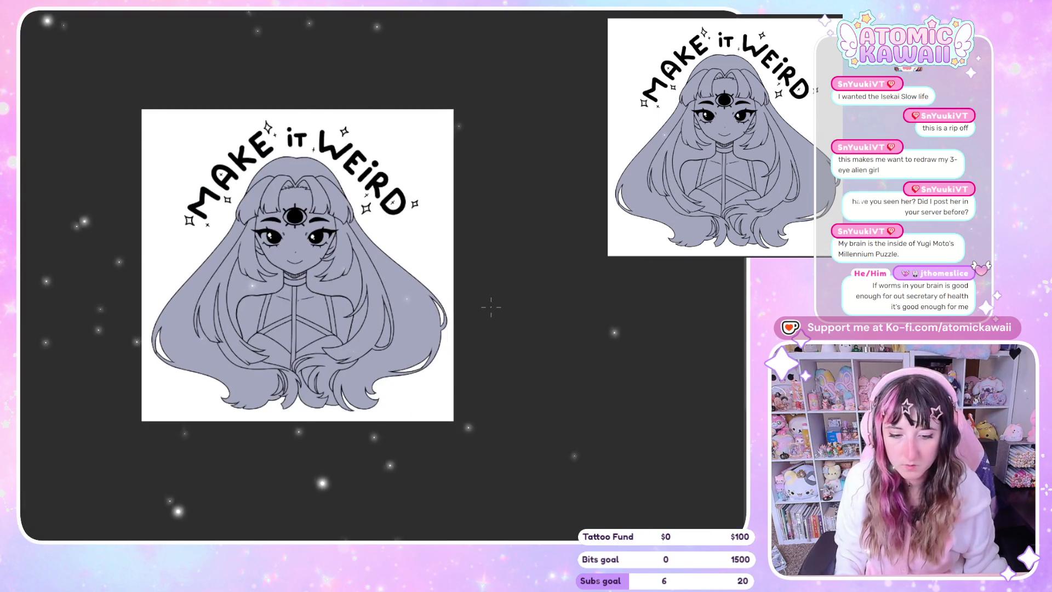
{"action": "scroll", "coordinate": [467, 138], "scroll_direction": "up", "scroll_amount": 4}
{"action": "scroll", "coordinate": [52, 280], "scroll_direction": "up", "scroll_amount": 1}
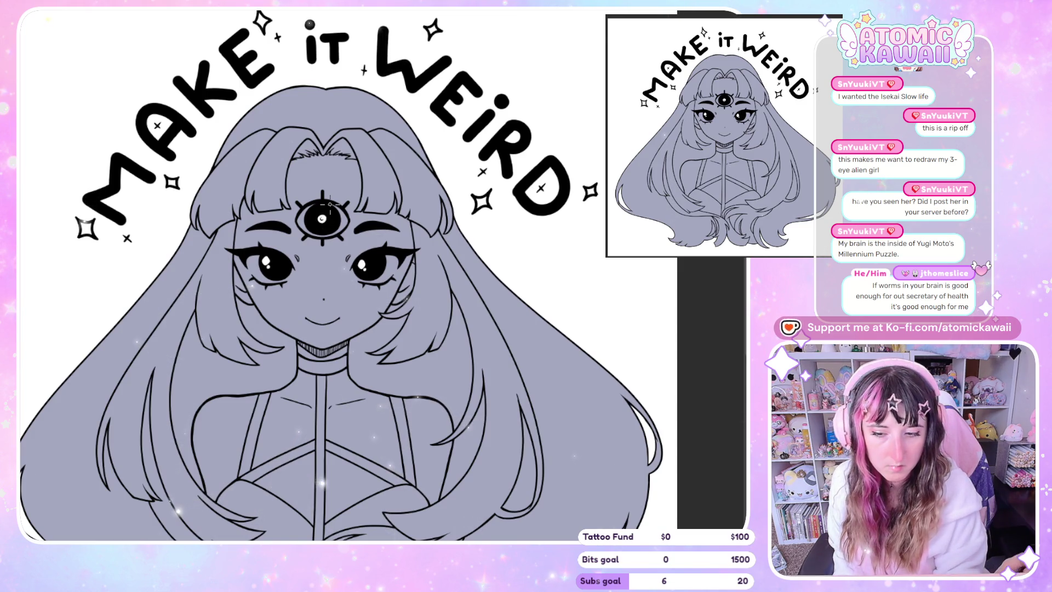
{"action": "scroll", "coordinate": [322, 238], "scroll_direction": "up", "scroll_amount": 2}
{"action": "scroll", "coordinate": [323, 238], "scroll_direction": "up", "scroll_amount": 2}
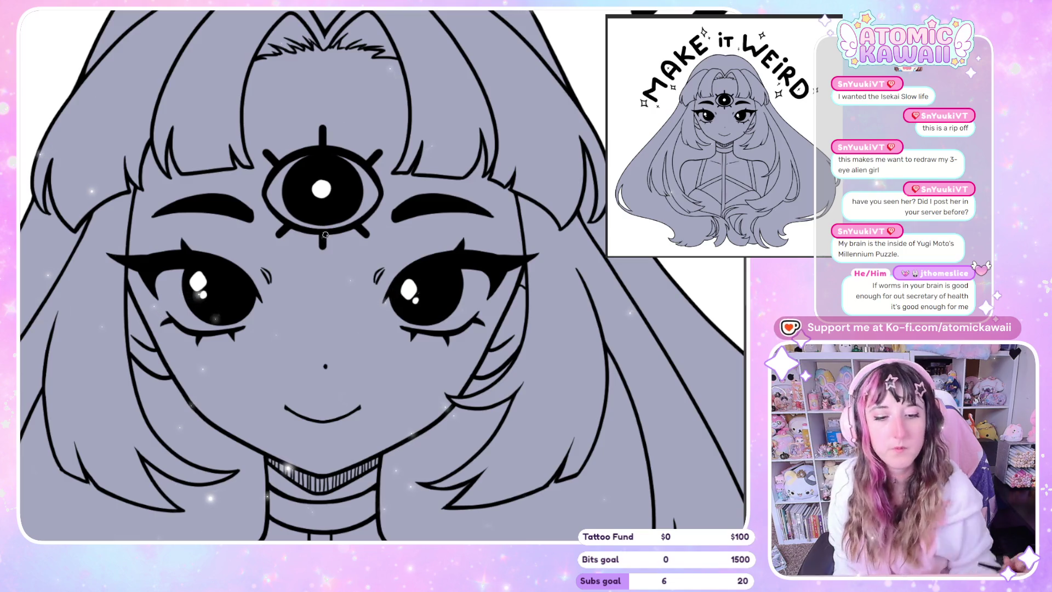
{"action": "key", "text": "ctrl+0"}
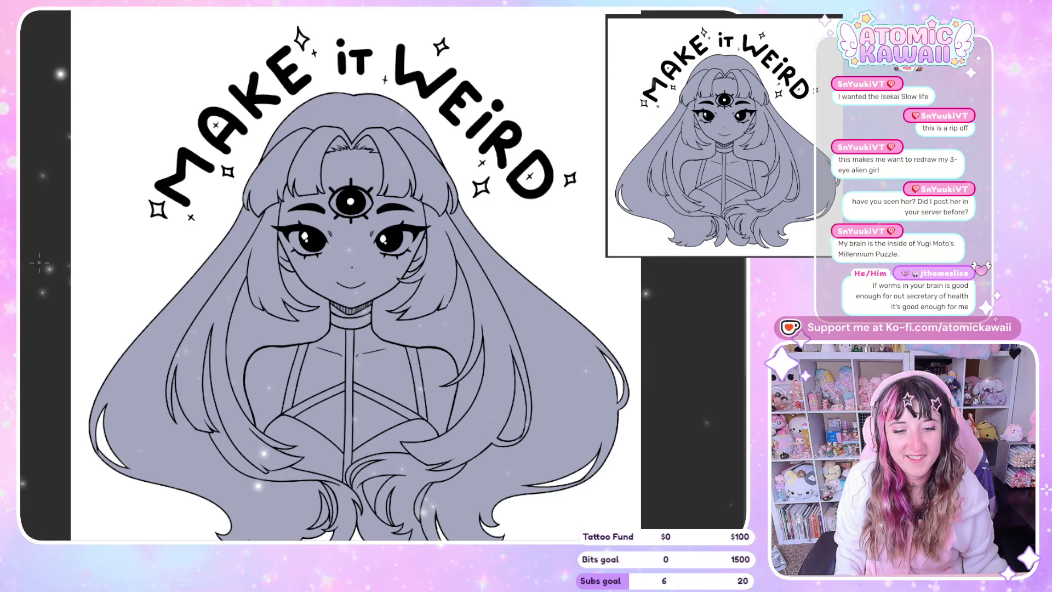
{"action": "scroll", "coordinate": [170, 241], "scroll_direction": "up", "scroll_amount": 3}
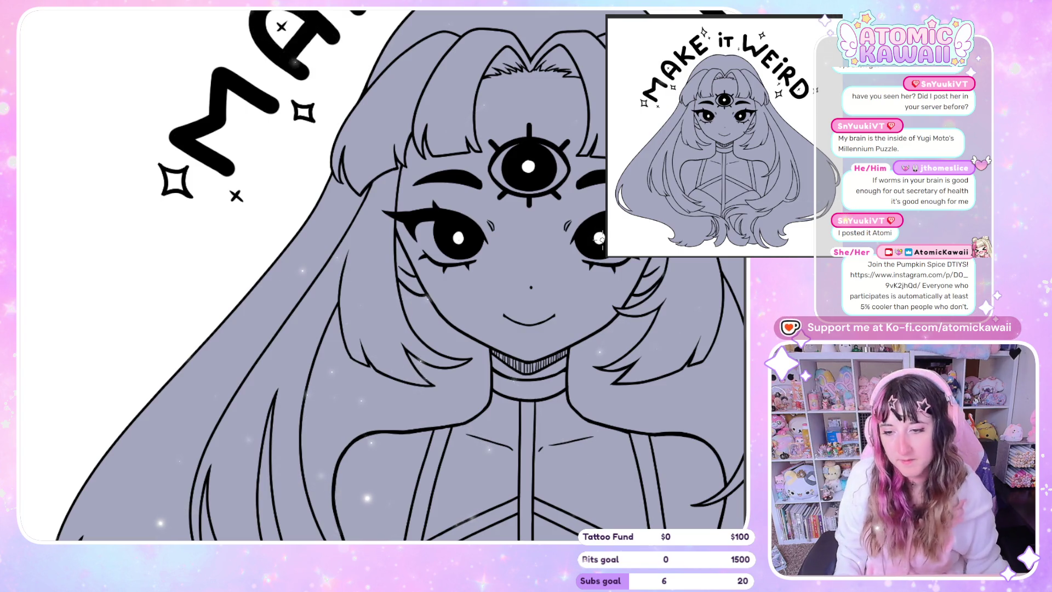
{"action": "scroll", "coordinate": [480, 277], "scroll_direction": "down", "scroll_amount": 2}
{"action": "scroll", "coordinate": [480, 277], "scroll_direction": "up", "scroll_amount": 1}
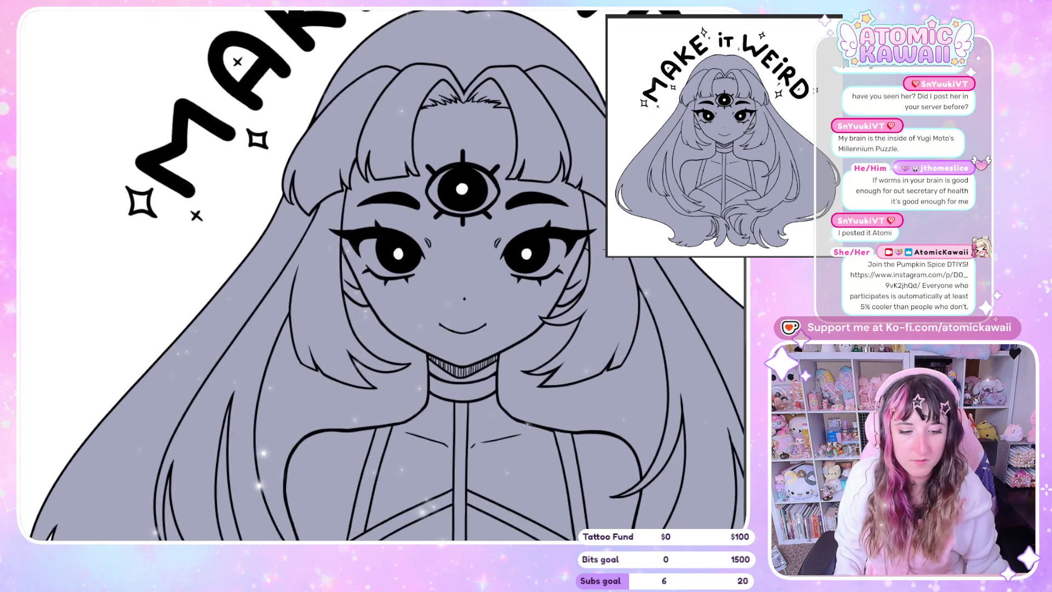
{"action": "scroll", "coordinate": [479, 277], "scroll_direction": "up", "scroll_amount": 2}
Step: Paint over the old highlights in both eyes with black so new round dots can replace them
{"action": "left_click_drag", "start_coordinate": [546, 221], "coordinate": [559, 232]}
{"action": "left_click_drag", "start_coordinate": [358, 219], "coordinate": [370, 232]}
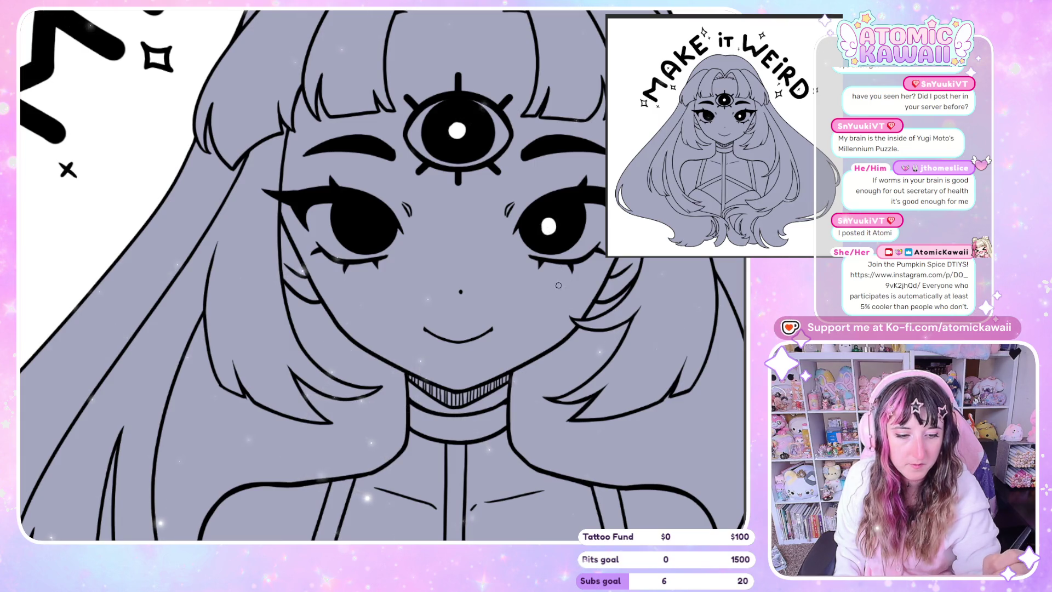
{"action": "left_click_drag", "start_coordinate": [546, 223], "coordinate": [549, 219]}
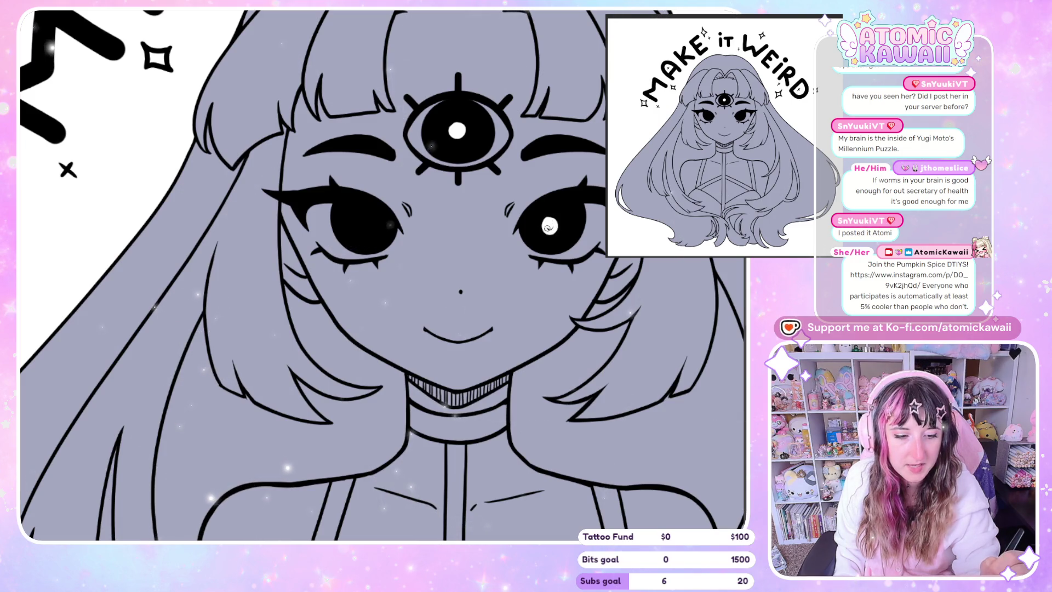
{"action": "left_click_drag", "start_coordinate": [549, 226], "coordinate": [411, 234]}
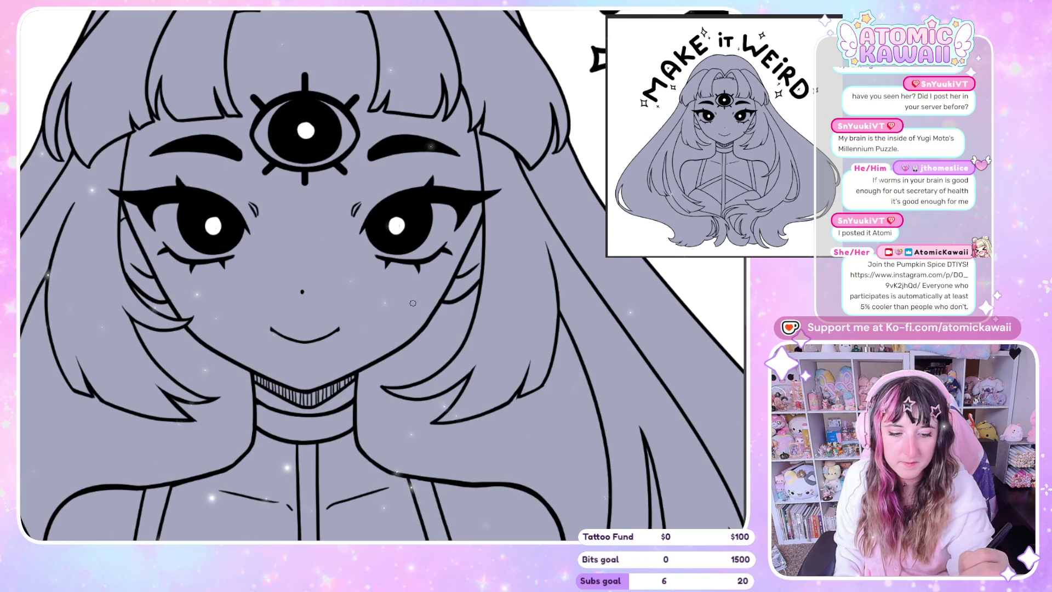
Step: Zoom back out and fit the whole illustration in view
{"action": "key", "text": "ctrl+minus"}
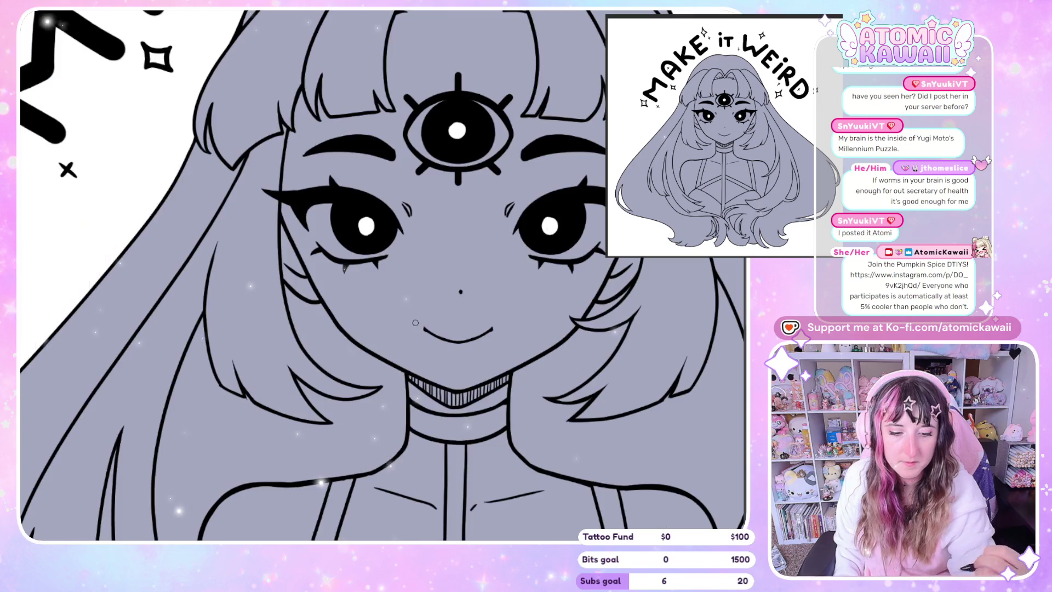
{"action": "key", "text": "ctrl+minus"}
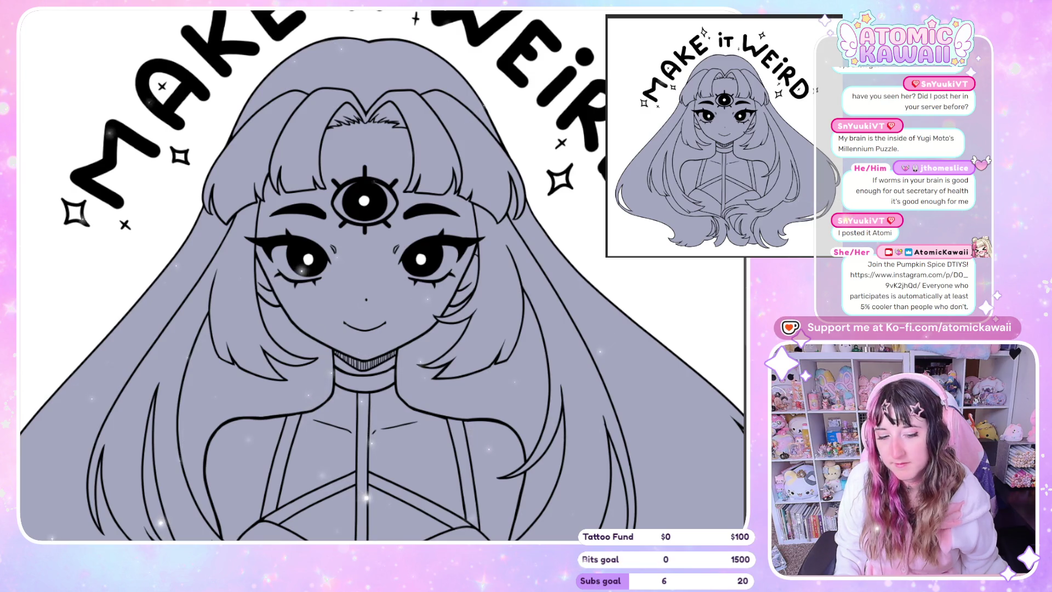
{"action": "key", "text": "ctrl+0"}
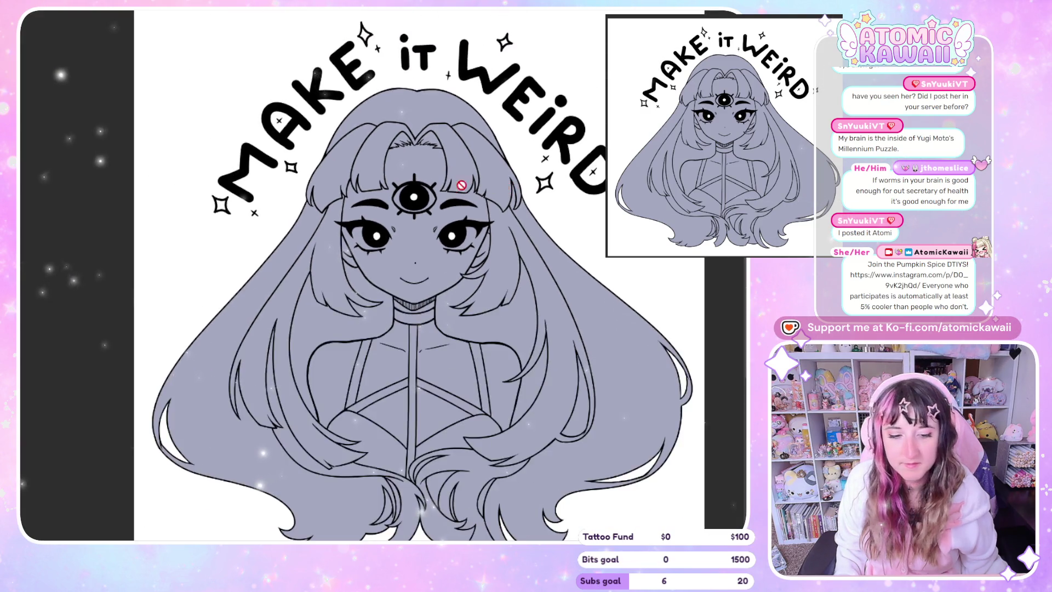
{"action": "scroll", "coordinate": [348, 127], "scroll_direction": "down", "scroll_amount": 2}
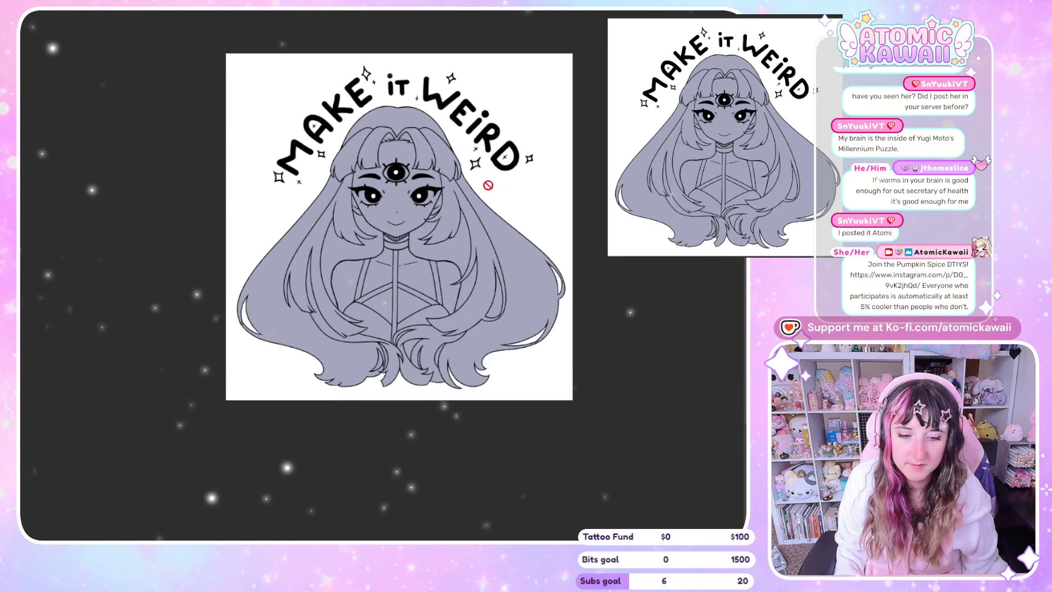
{"action": "scroll", "coordinate": [504, 173], "scroll_direction": "up", "scroll_amount": 1}
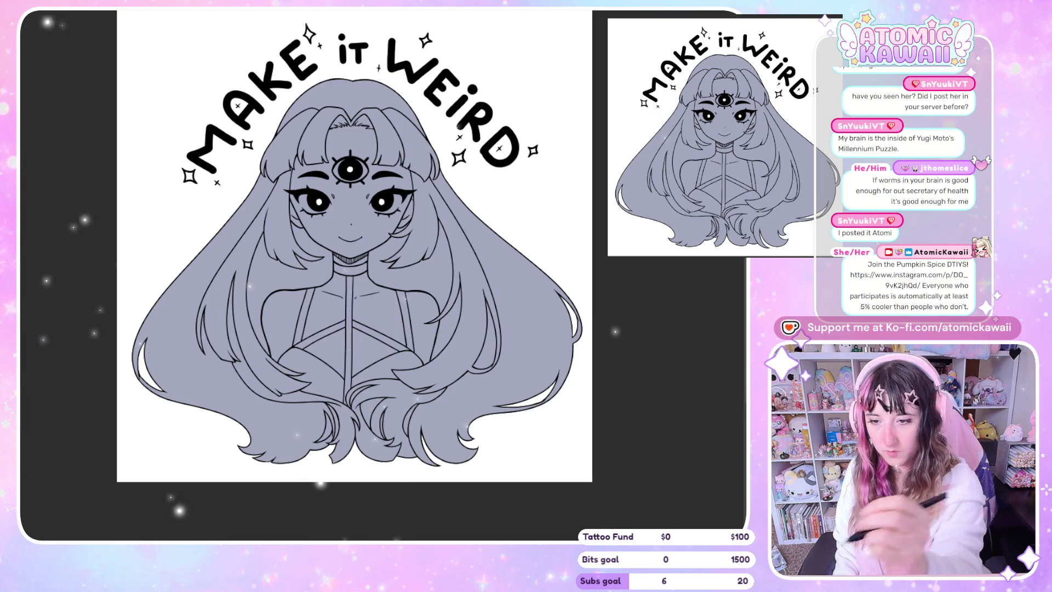
Step: Undo the grey fill so the hair and skin return to white, keeping grey only on the top
{"action": "key", "text": "ctrl+z"}
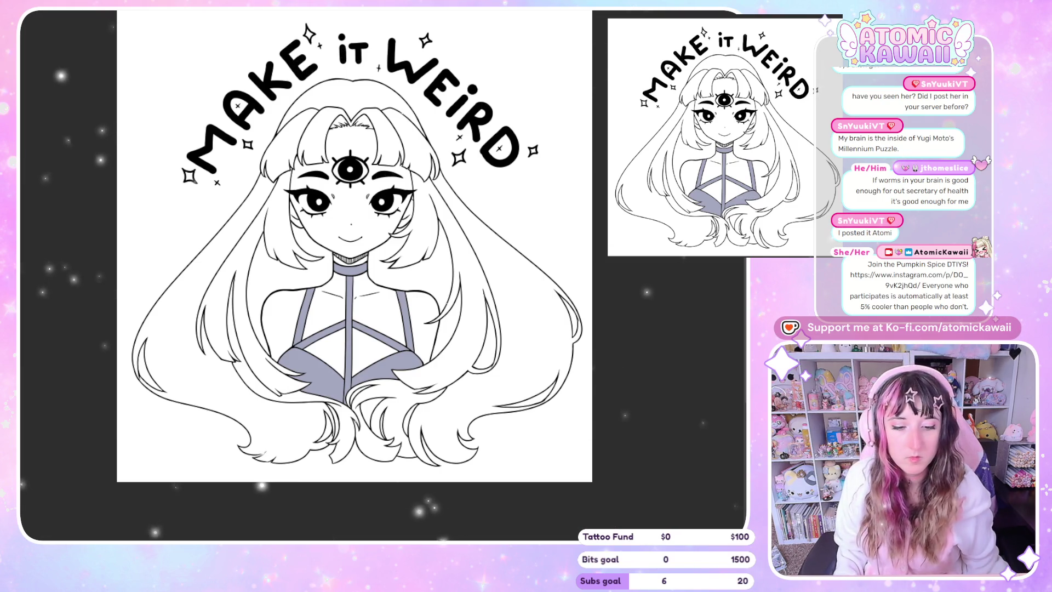
{"action": "scroll", "coordinate": [324, 277], "scroll_direction": "up", "scroll_amount": 1}
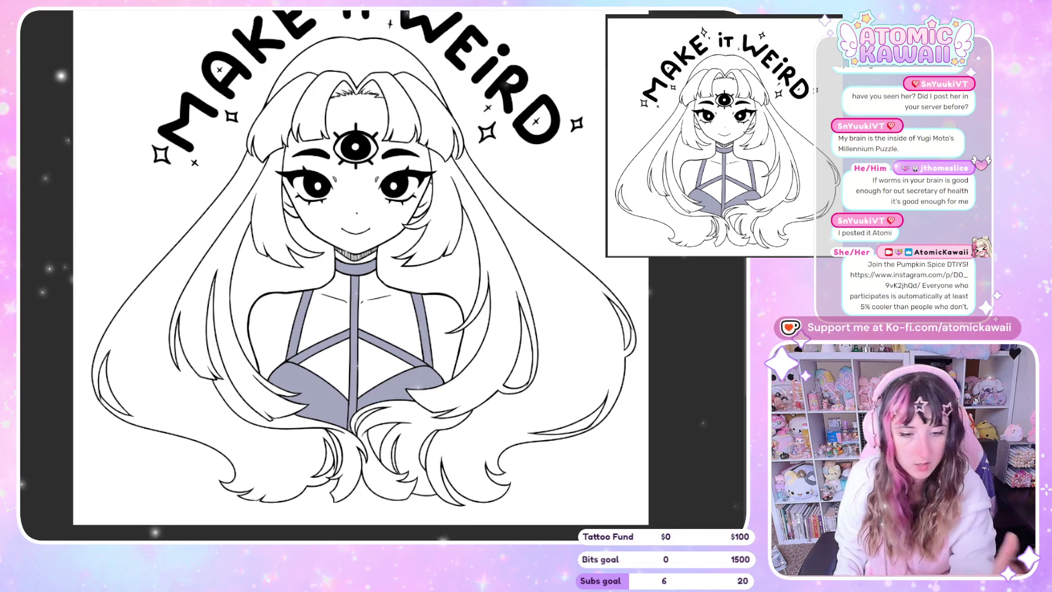
Step: Fill the top of the hair, the right strands and the lower curls with dark grey
{"action": "left_click_drag", "start_coordinate": [344, 50], "coordinate": [326, 87]}
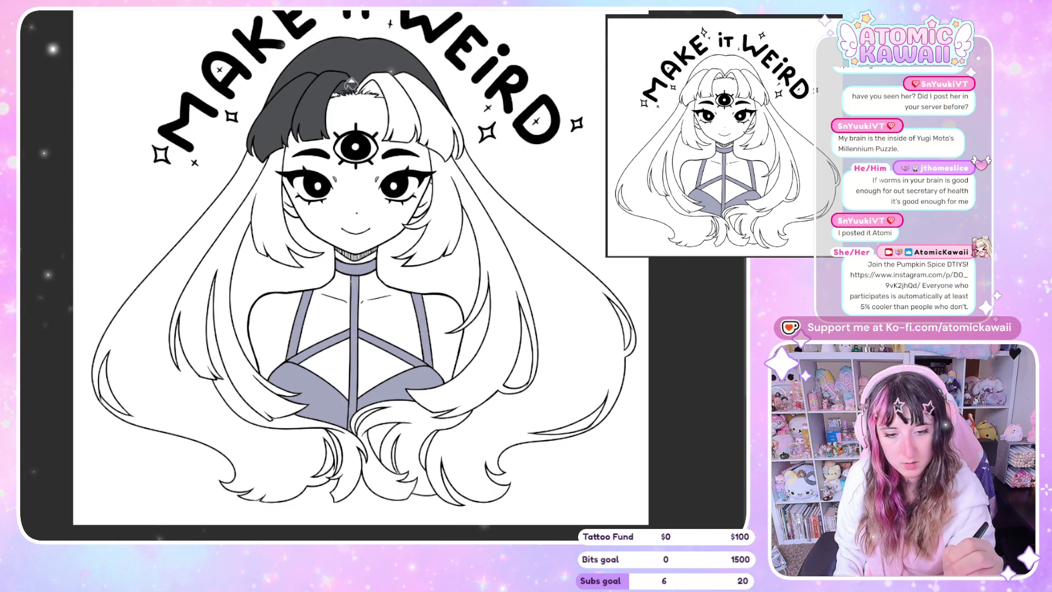
{"action": "left_click_drag", "start_coordinate": [348, 82], "coordinate": [510, 292]}
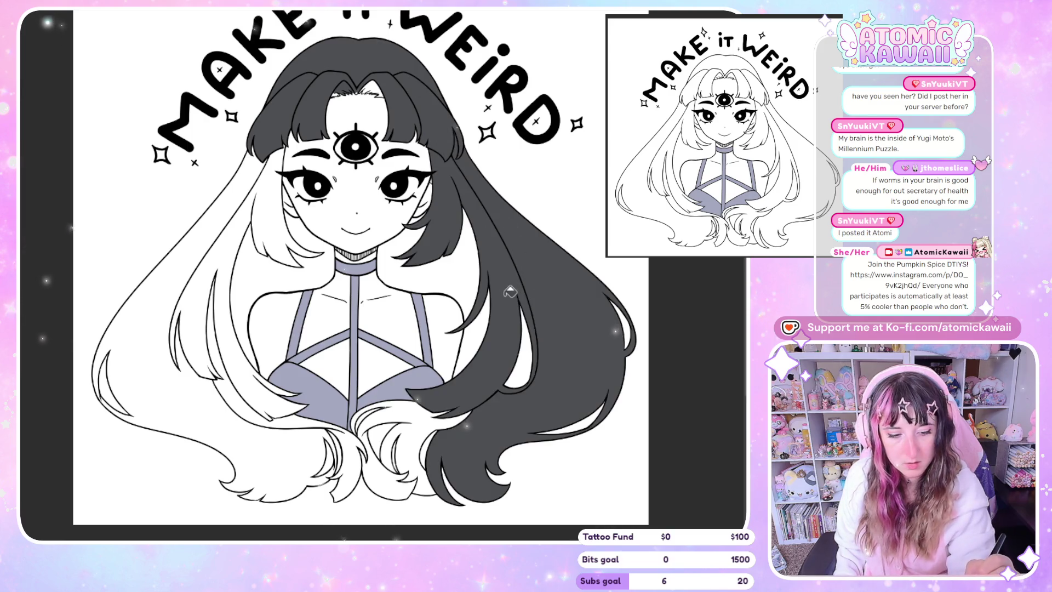
{"action": "left_click_drag", "start_coordinate": [409, 238], "coordinate": [420, 457]}
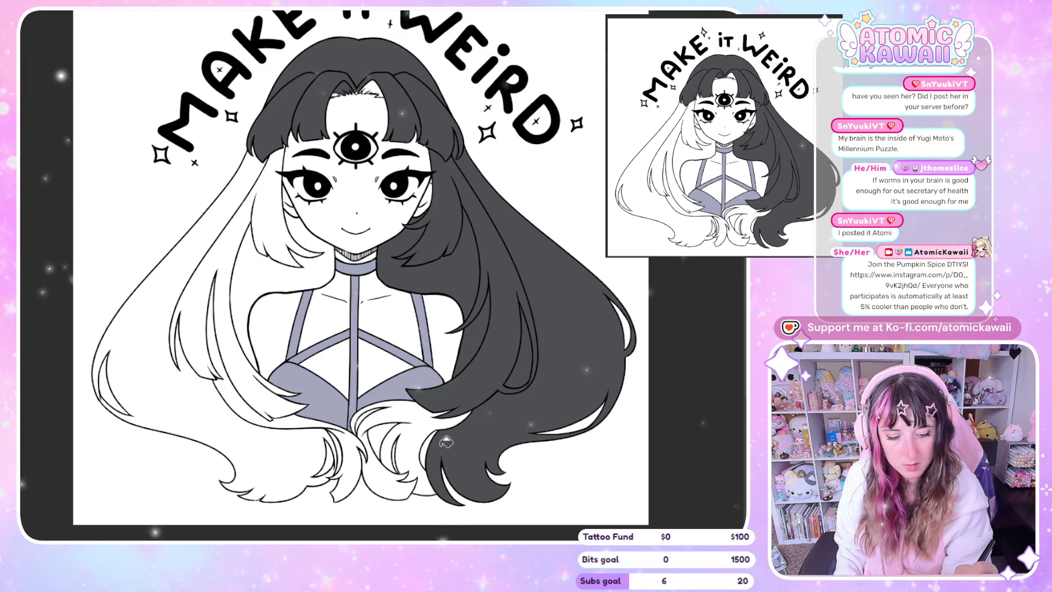
{"action": "left_click", "coordinate": [380, 434]}
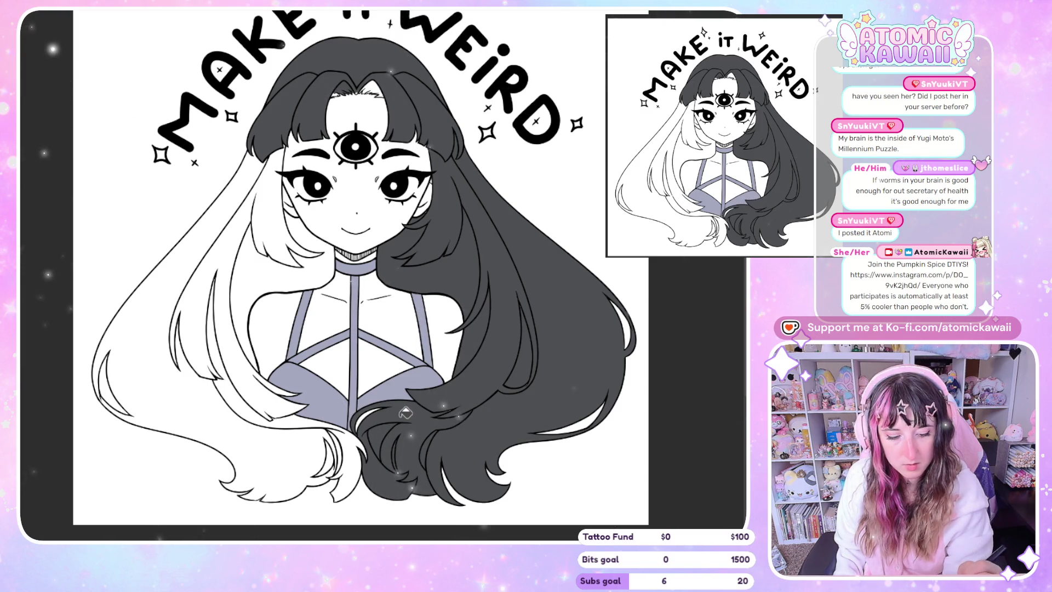
{"action": "key", "text": "ctrl+z"}
{"action": "left_click", "coordinate": [443, 477]}
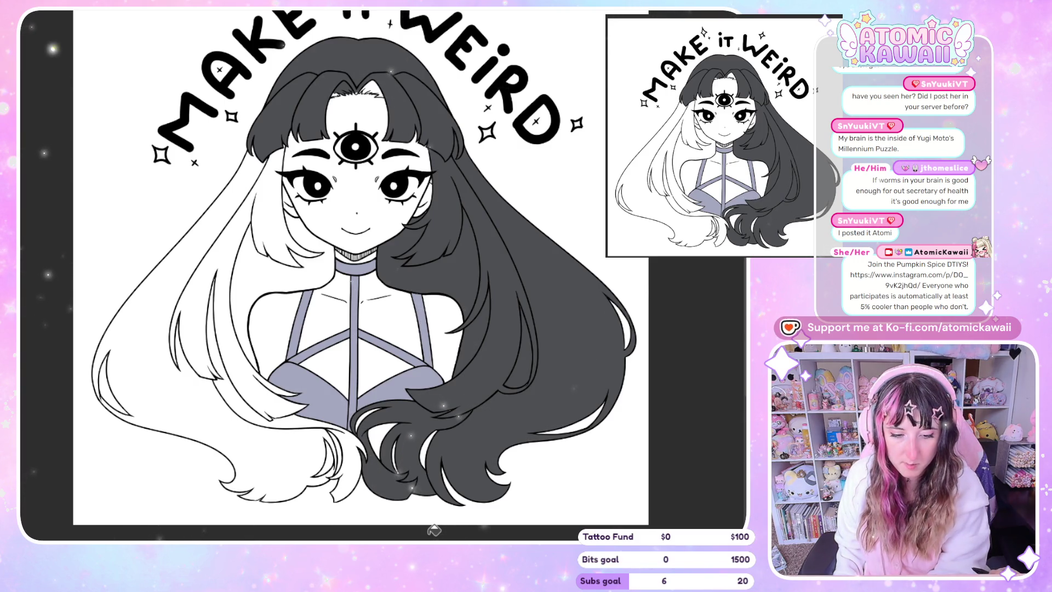
Step: Mirror the canvas, fill the remaining white hair areas dark grey, then return to the unmirrored view
{"action": "key", "text": "h"}
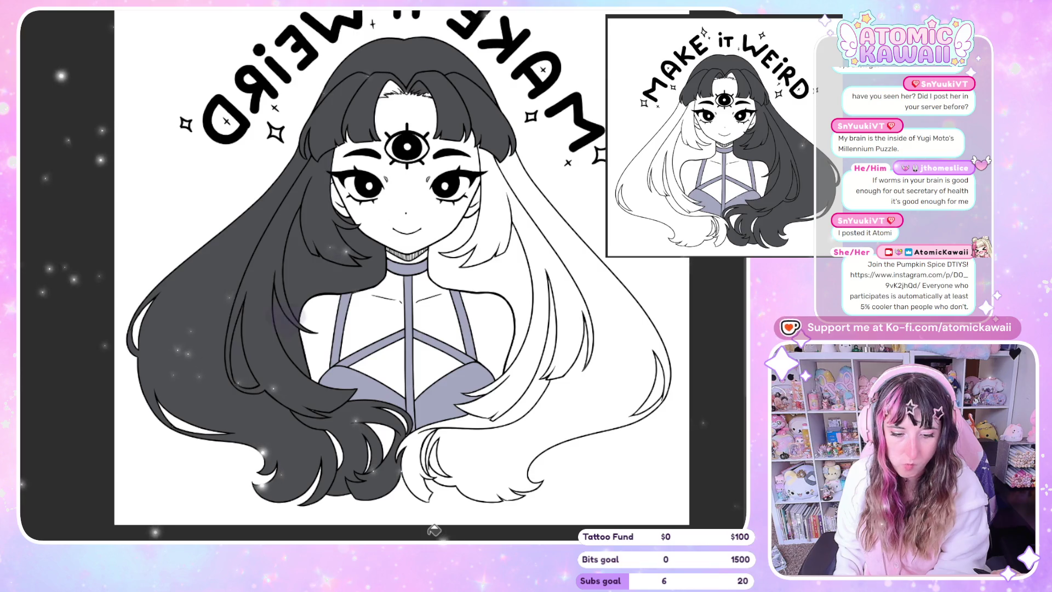
{"action": "left_click", "coordinate": [499, 203]}
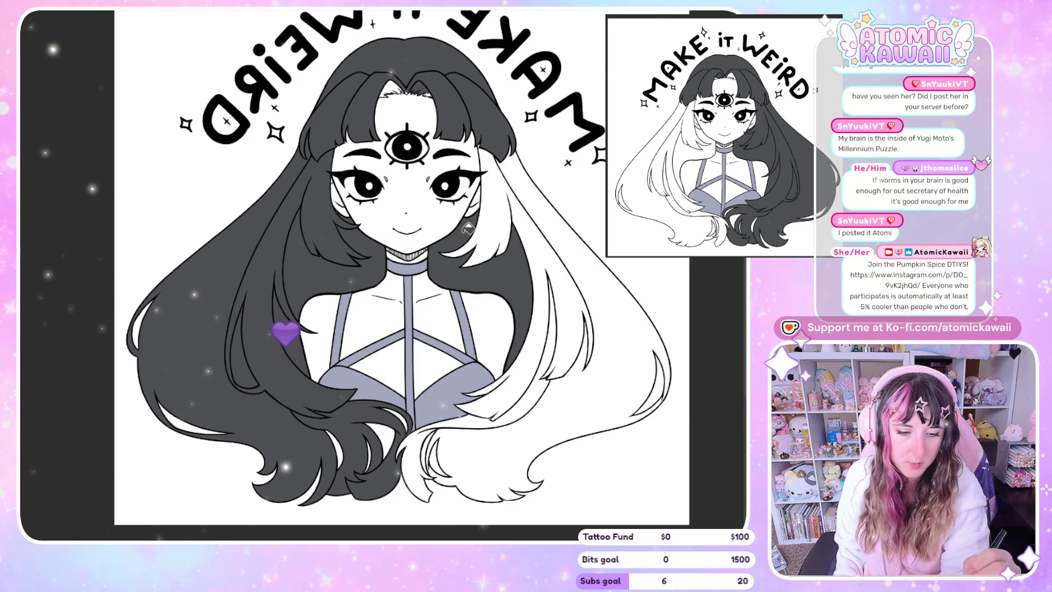
{"action": "left_click", "coordinate": [567, 345]}
{"action": "left_click", "coordinate": [448, 466]}
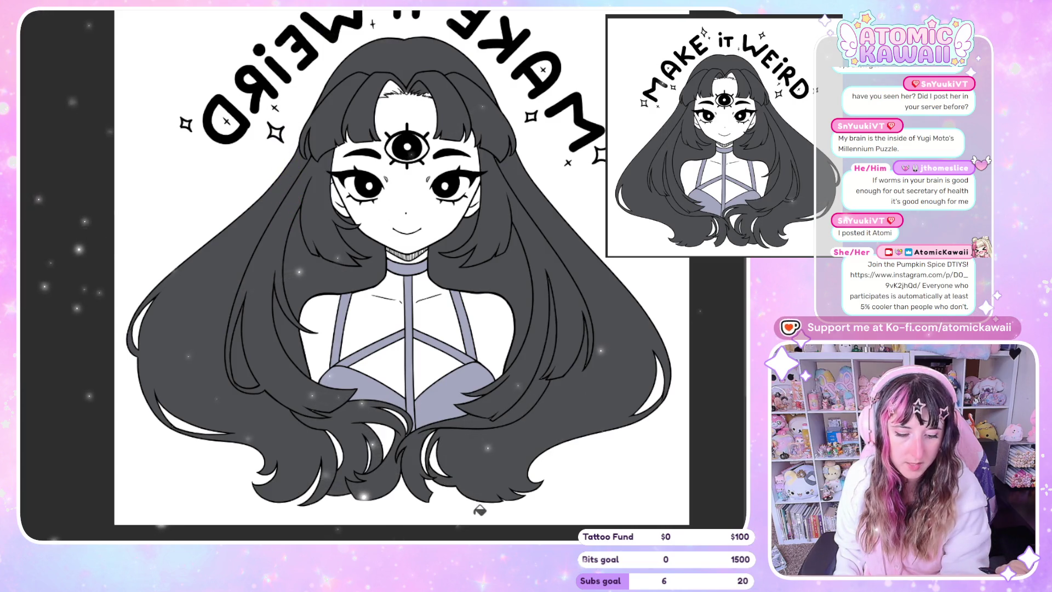
{"action": "key", "text": "h"}
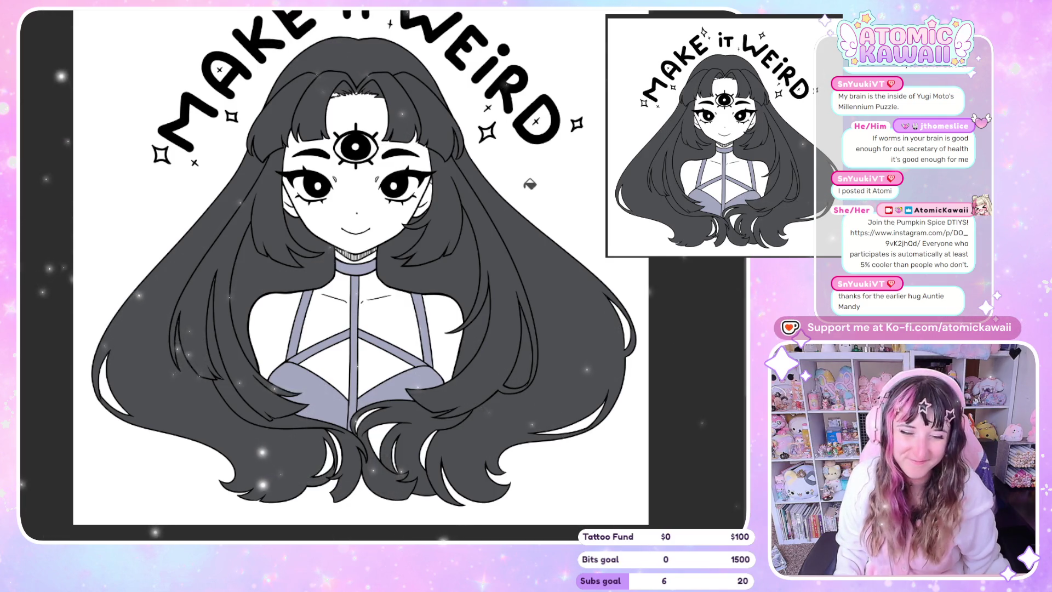
{"action": "scroll", "coordinate": [371, 155], "scroll_direction": "down", "scroll_amount": 2}
{"action": "scroll", "coordinate": [411, 131], "scroll_direction": "up", "scroll_amount": 3}
{"action": "scroll", "coordinate": [506, 105], "scroll_direction": "up", "scroll_amount": 2}
{"action": "scroll", "coordinate": [506, 105], "scroll_direction": "up", "scroll_amount": 1}
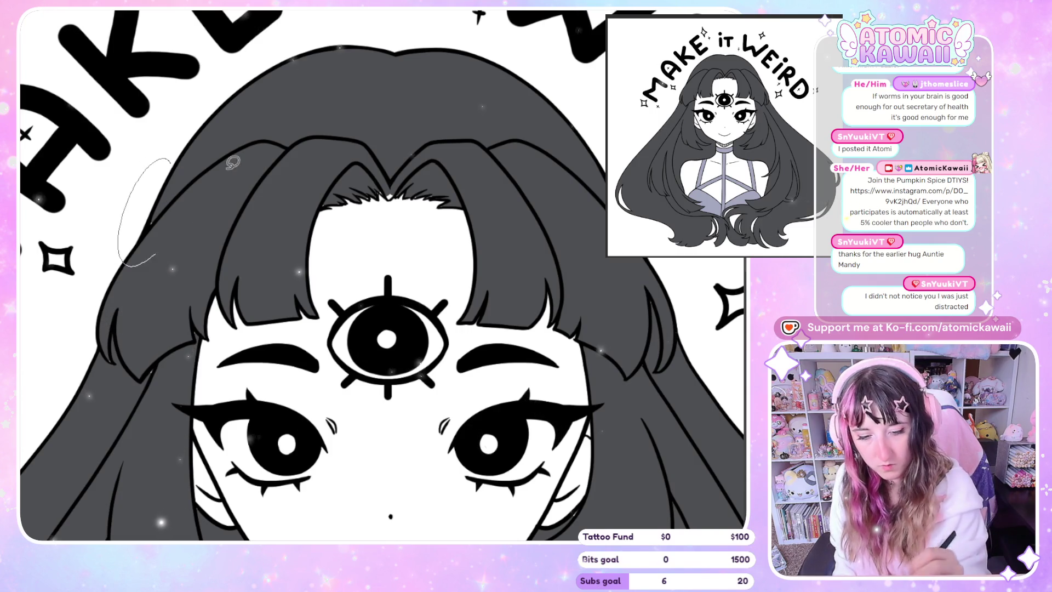
Step: Undo the stray faint stroke beside the hair and zoom out to the lettering
{"action": "key", "text": "ctrl+z"}
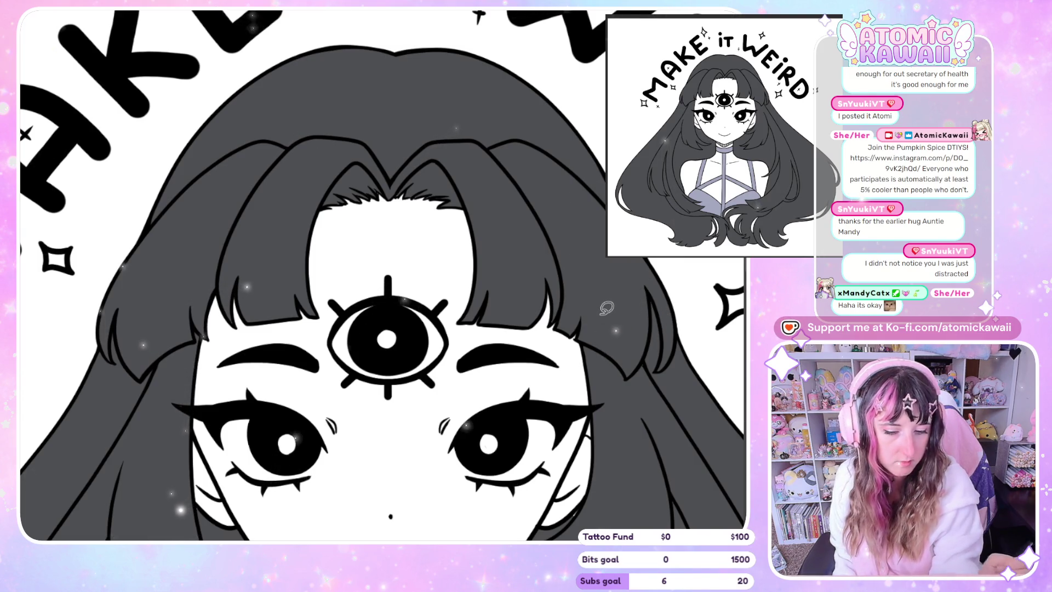
{"action": "key", "text": "ctrl+minus"}
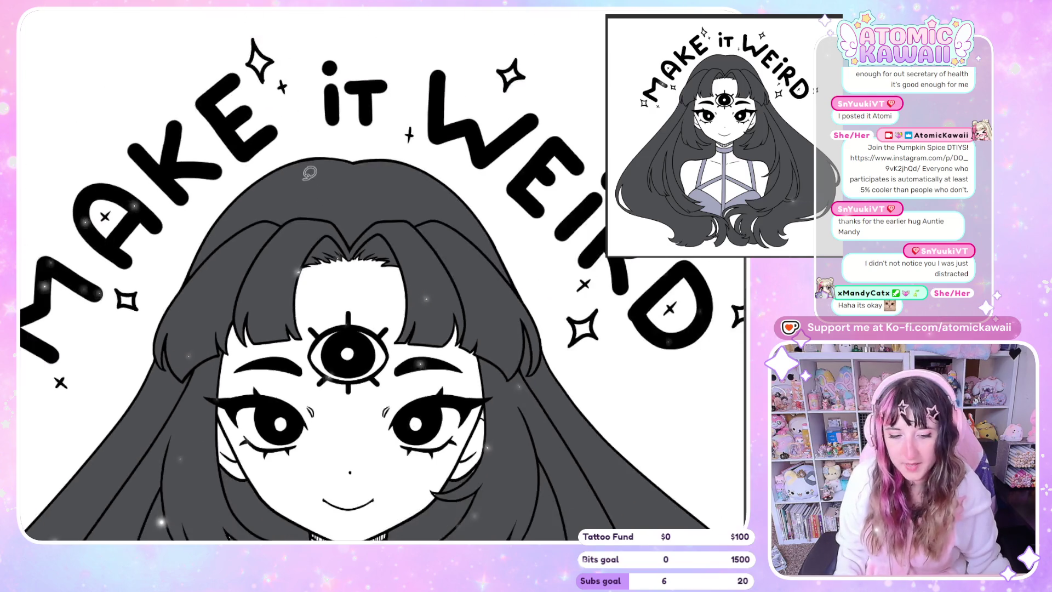
{"action": "scroll", "coordinate": [309, 173], "scroll_direction": "down", "scroll_amount": 3}
{"action": "scroll", "coordinate": [310, 172], "scroll_direction": "down", "scroll_amount": 2}
{"action": "scroll", "coordinate": [341, 358], "scroll_direction": "up", "scroll_amount": 3}
{"action": "scroll", "coordinate": [341, 359], "scroll_direction": "up", "scroll_amount": 2}
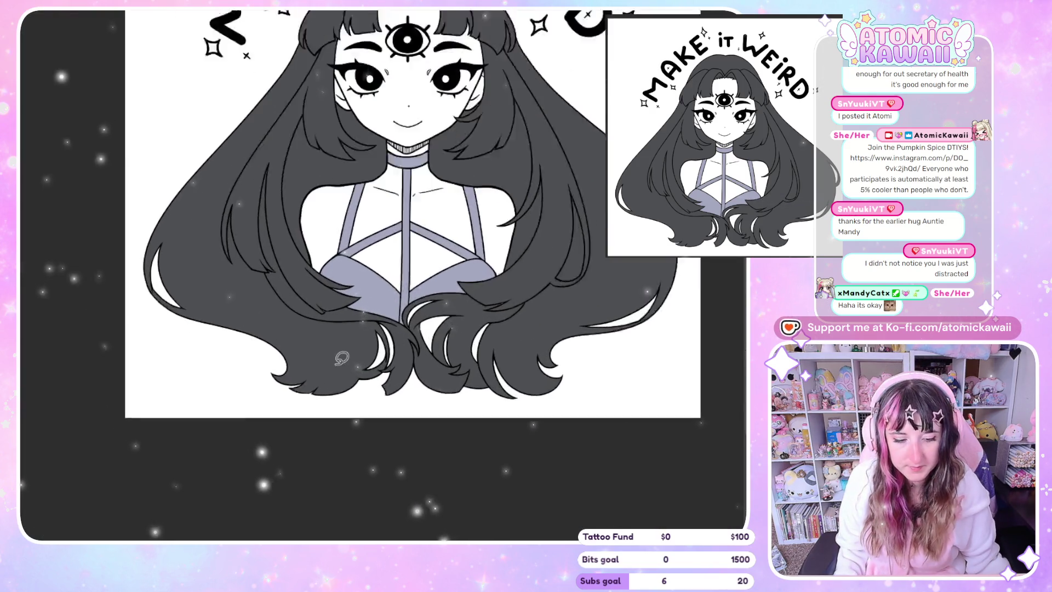
{"action": "scroll", "coordinate": [341, 359], "scroll_direction": "up", "scroll_amount": 2}
{"action": "left_click_drag", "start_coordinate": [220, 174], "coordinate": [148, 68]}
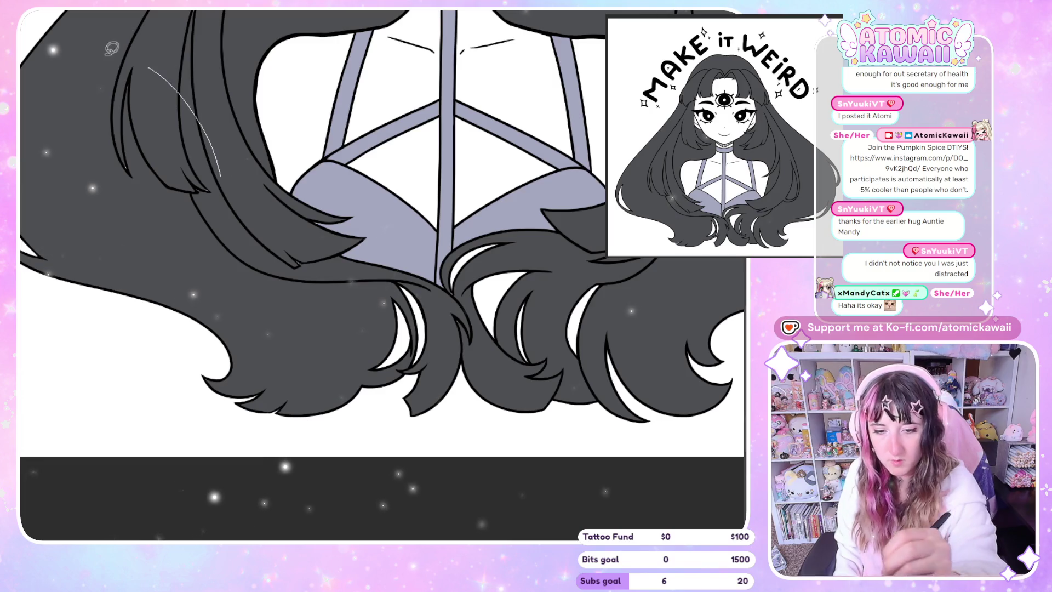
{"action": "key", "text": "ctrl+z"}
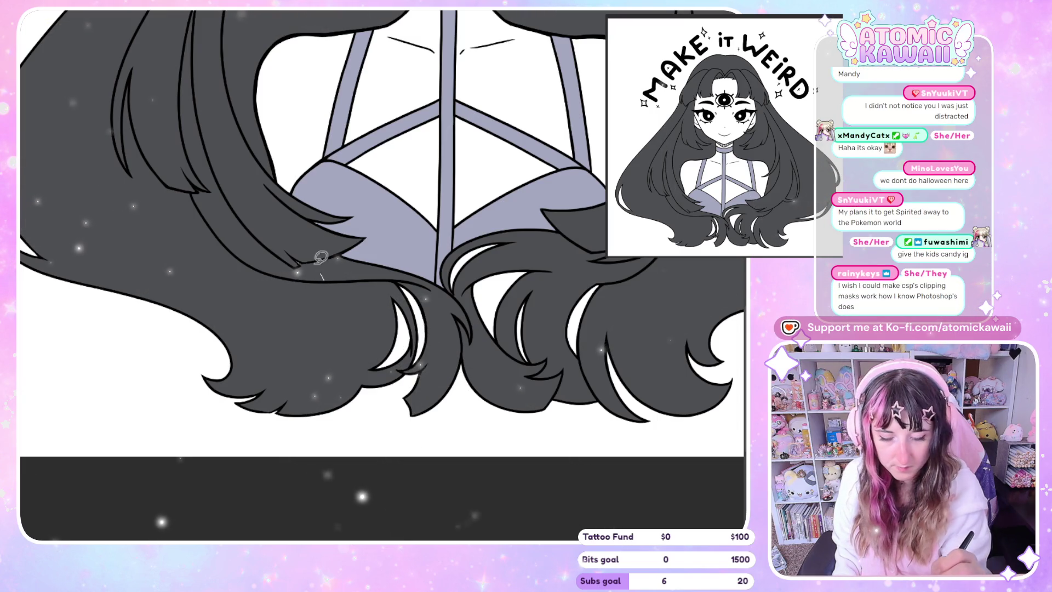
{"action": "scroll", "coordinate": [271, 458], "scroll_direction": "down", "scroll_amount": 2}
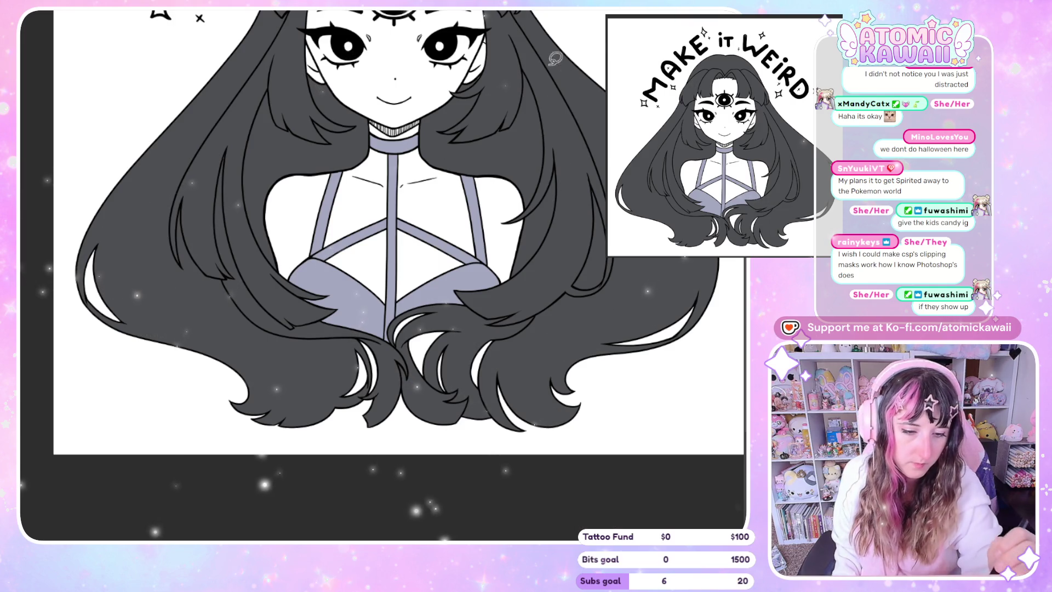
{"action": "scroll", "coordinate": [572, 98], "scroll_direction": "down", "scroll_amount": 3}
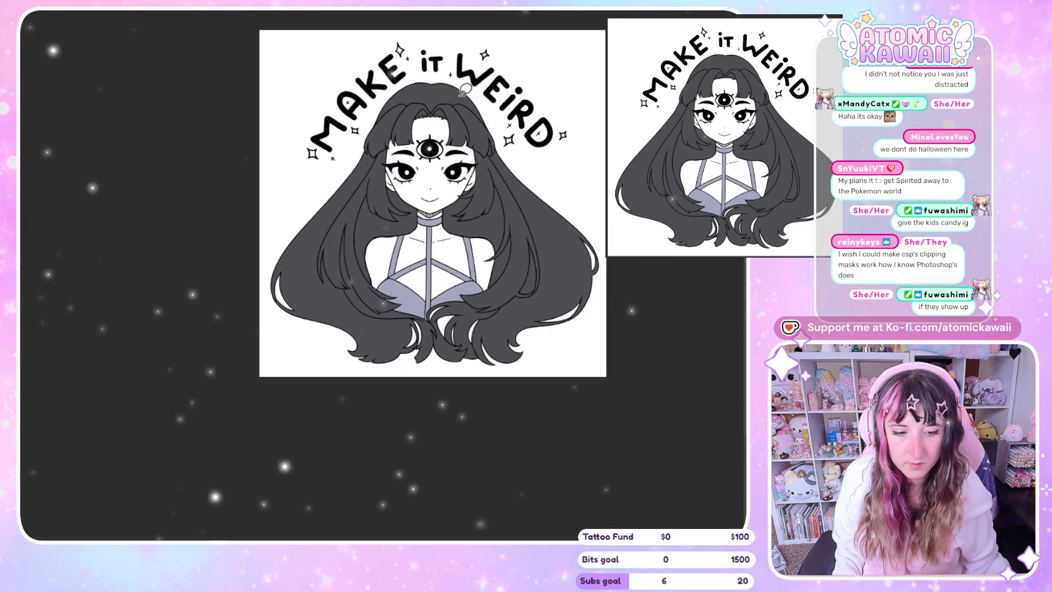
{"action": "scroll", "coordinate": [494, 124], "scroll_direction": "up", "scroll_amount": 3}
{"action": "scroll", "coordinate": [428, 154], "scroll_direction": "up", "scroll_amount": 2}
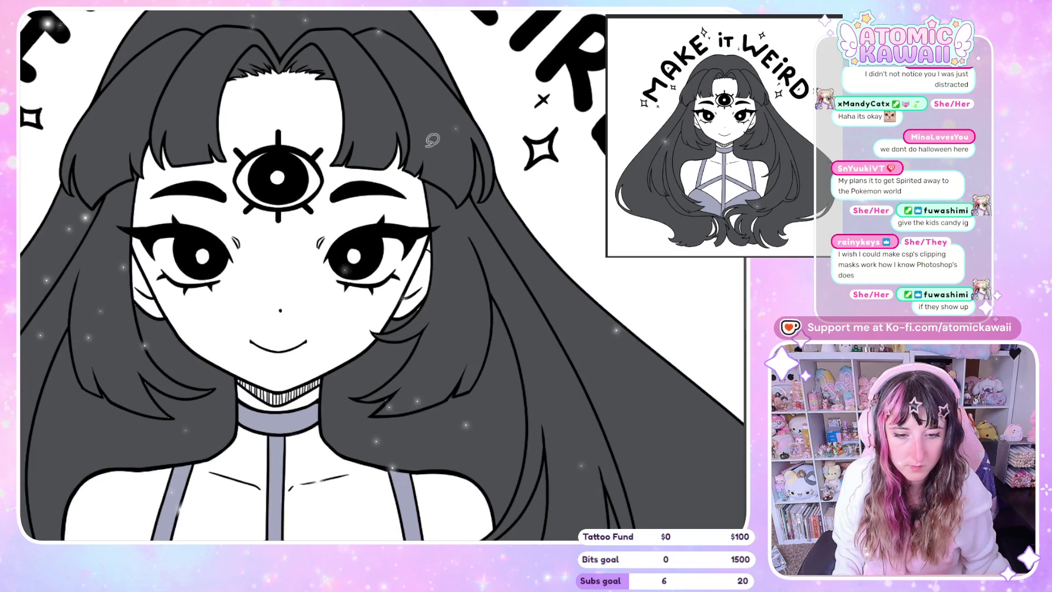
{"action": "scroll", "coordinate": [432, 141], "scroll_direction": "down", "scroll_amount": 3}
{"action": "scroll", "coordinate": [290, 34], "scroll_direction": "up", "scroll_amount": 2}
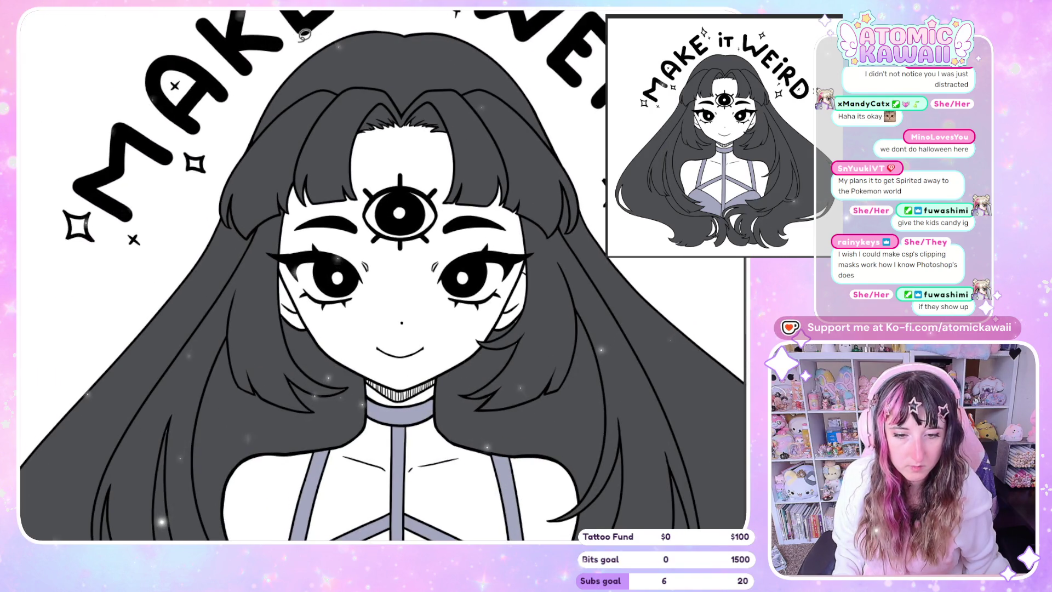
{"action": "scroll", "coordinate": [316, 37], "scroll_direction": "down", "scroll_amount": 2}
{"action": "scroll", "coordinate": [321, 37], "scroll_direction": "down", "scroll_amount": 1}
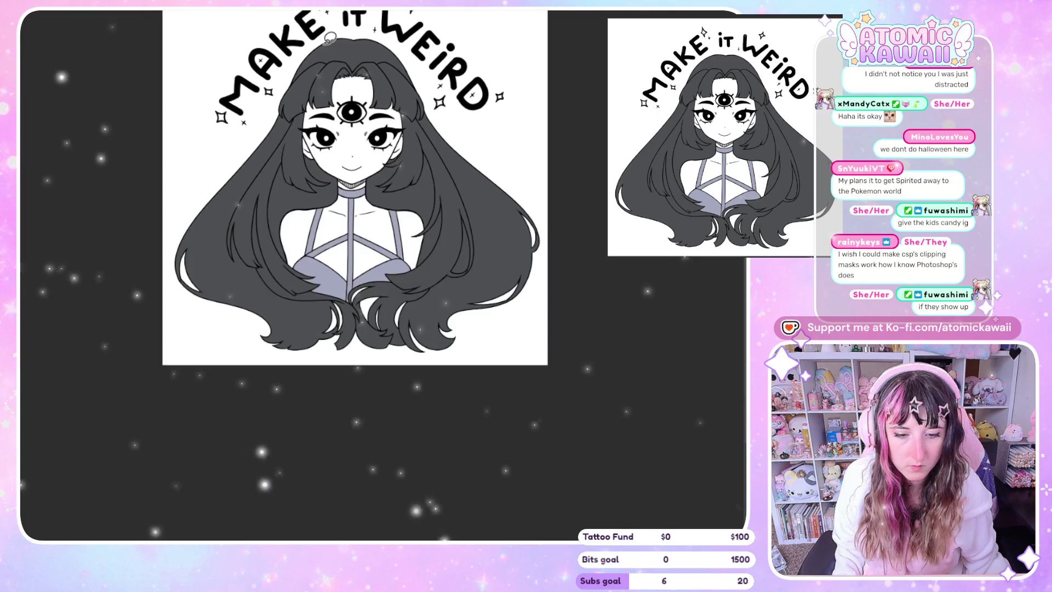
{"action": "scroll", "coordinate": [336, 58], "scroll_direction": "down", "scroll_amount": 2}
{"action": "scroll", "coordinate": [355, 86], "scroll_direction": "up", "scroll_amount": 3}
{"action": "scroll", "coordinate": [355, 87], "scroll_direction": "up", "scroll_amount": 1}
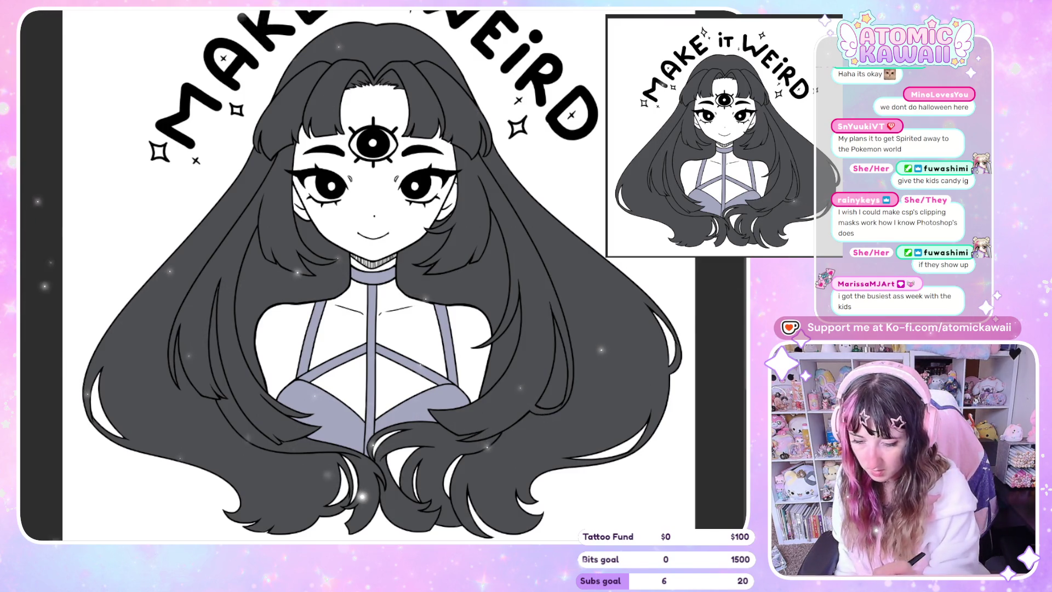
Step: Select the hair area with Ctrl+A
{"action": "key", "text": "ctrl+a"}
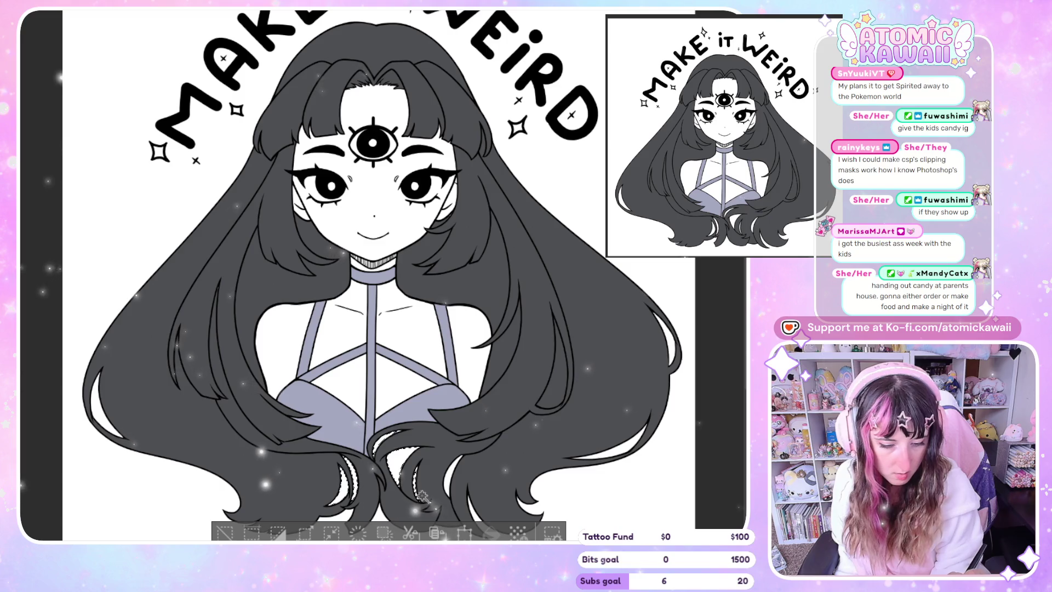
{"action": "scroll", "coordinate": [701, 442], "scroll_direction": "down", "scroll_amount": 2}
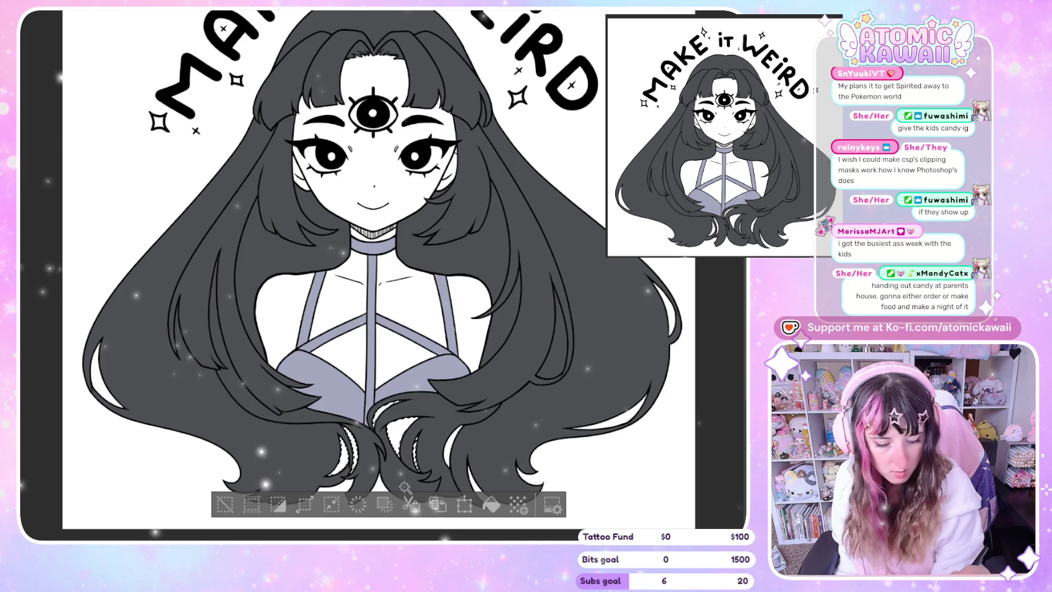
Step: Deselect, reselect a hair region, and clear the selection again, leaving the artwork unchanged
{"action": "left_click", "coordinate": [224, 504]}
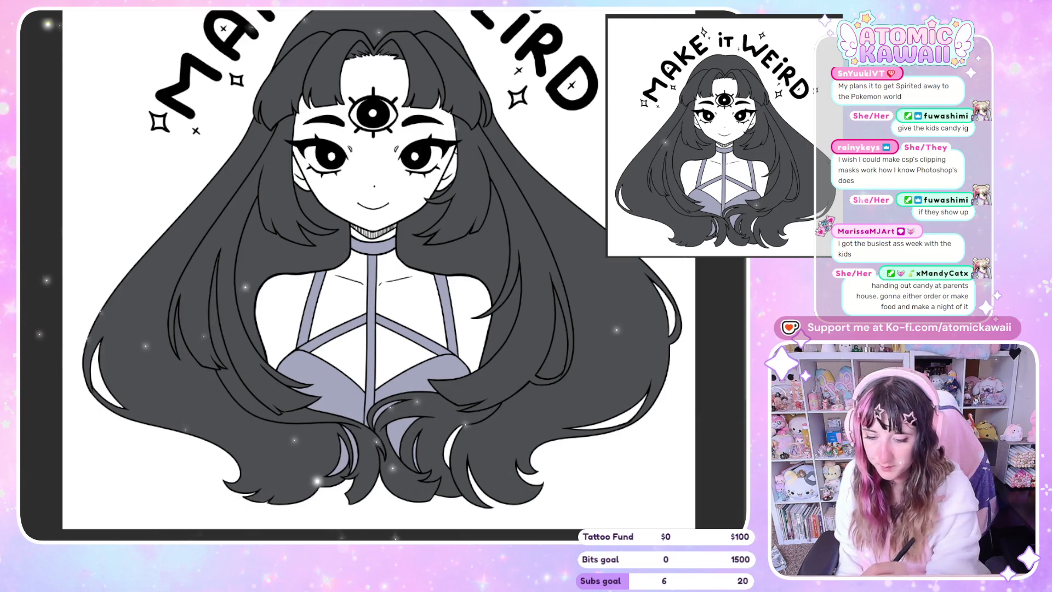
{"action": "left_click", "coordinate": [464, 442]}
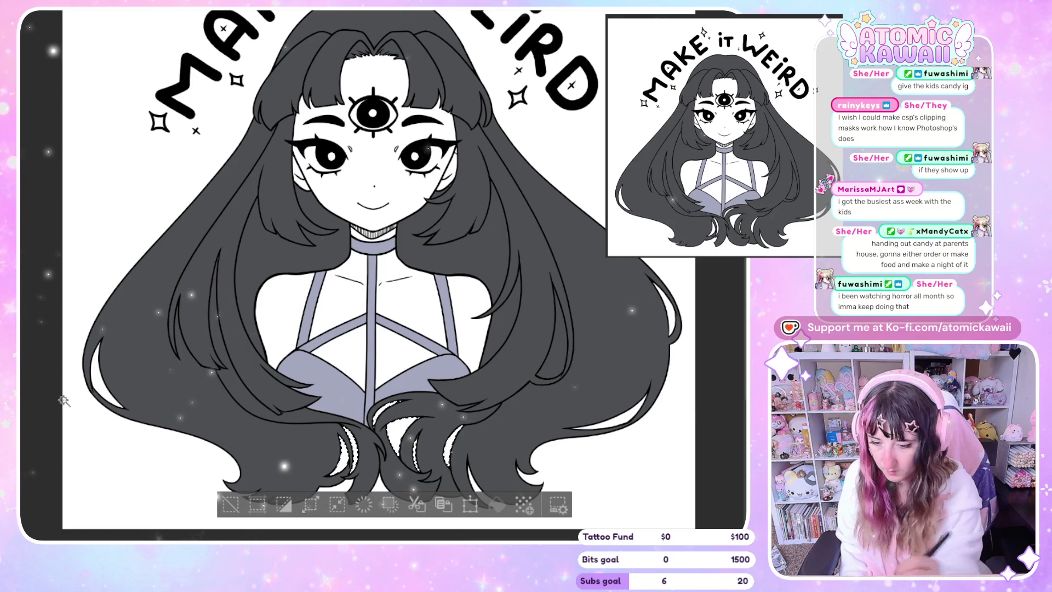
{"action": "left_click", "coordinate": [232, 507]}
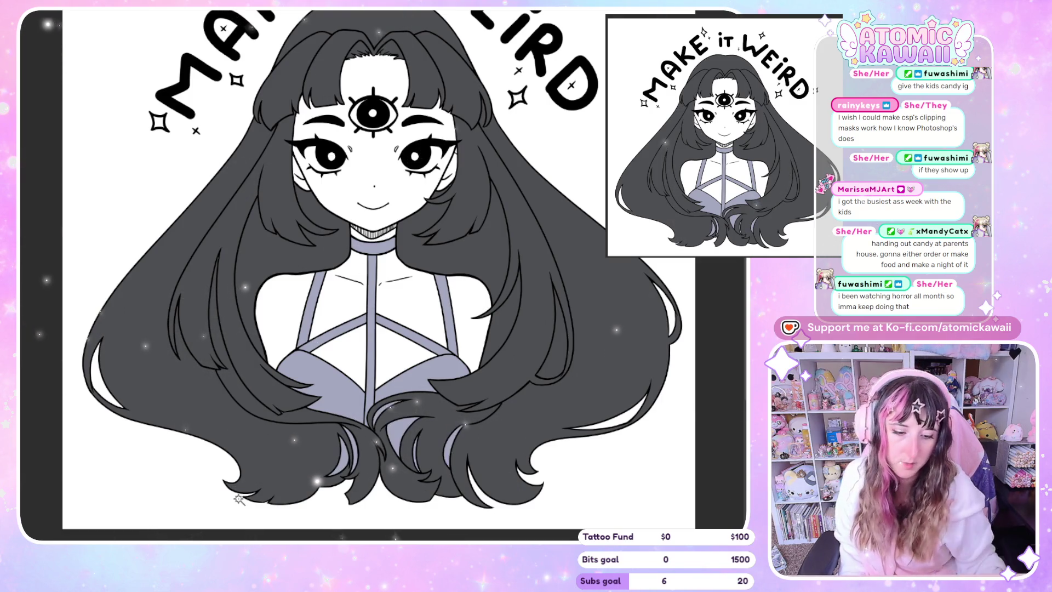
{"action": "scroll", "coordinate": [232, 507], "scroll_direction": "up", "scroll_amount": 3}
{"action": "scroll", "coordinate": [411, 536], "scroll_direction": "up", "scroll_amount": 2}
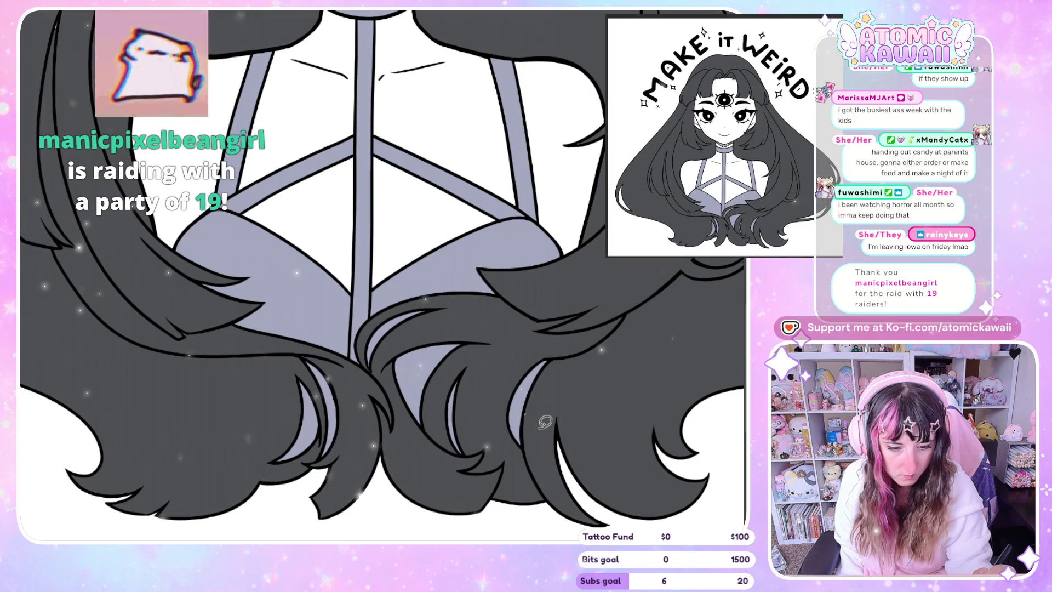
{"action": "scroll", "coordinate": [608, 505], "scroll_direction": "right", "scroll_amount": 5}
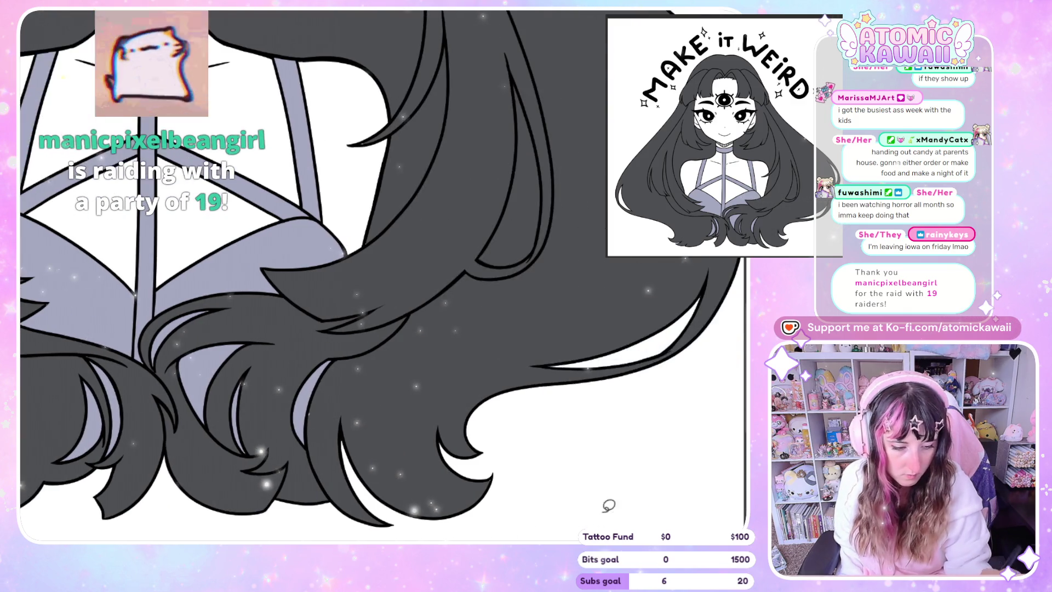
{"action": "scroll", "coordinate": [383, 276], "scroll_direction": "up", "scroll_amount": 3}
{"action": "scroll", "coordinate": [382, 275], "scroll_direction": "up", "scroll_amount": 3}
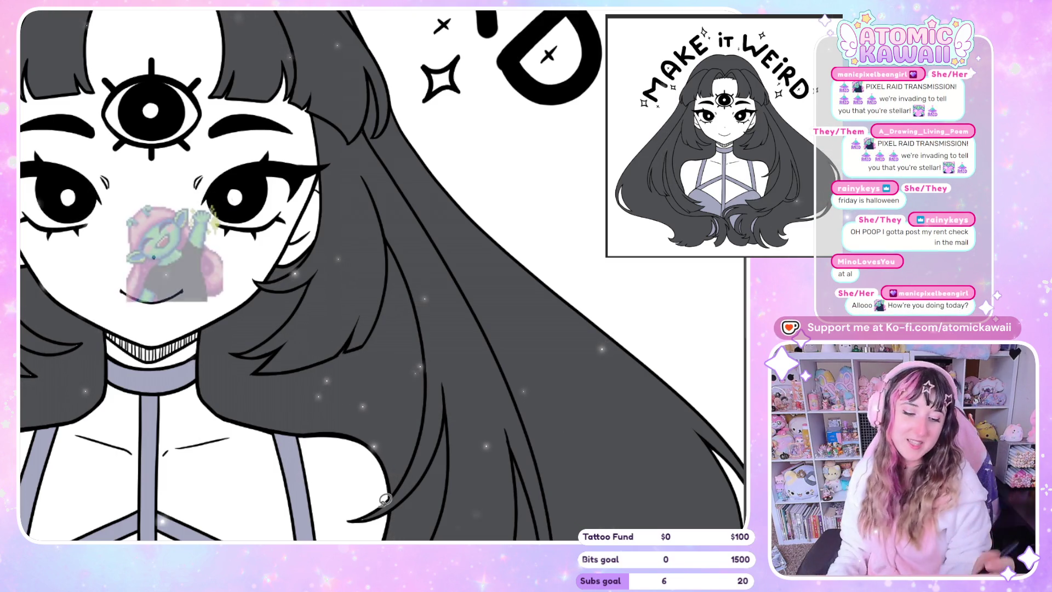
{"action": "left_click_drag", "start_coordinate": [384, 499], "coordinate": [566, 499]}
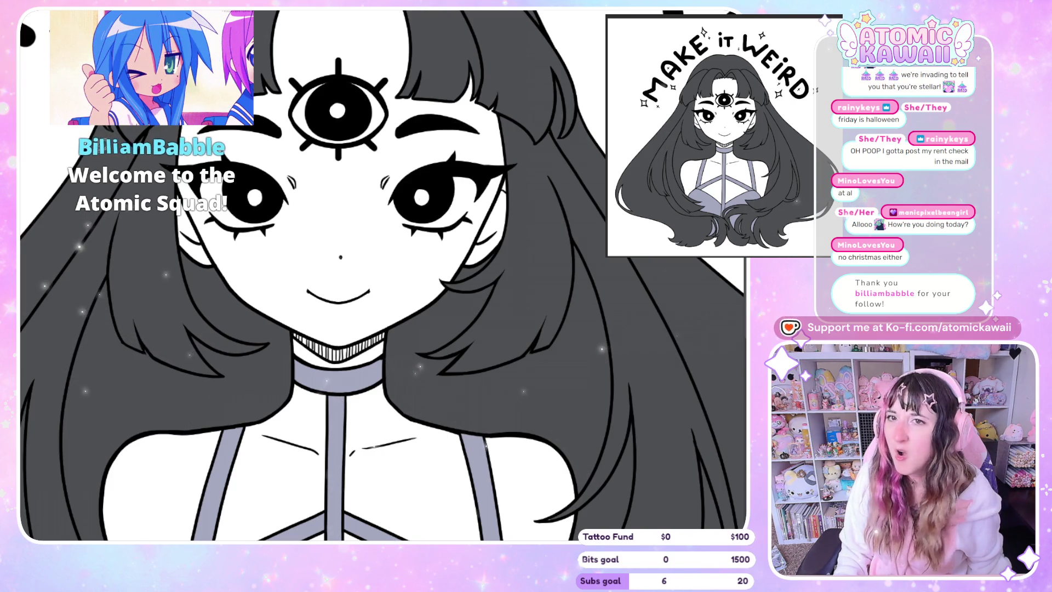
{"action": "scroll", "coordinate": [418, 227], "scroll_direction": "down", "scroll_amount": 2}
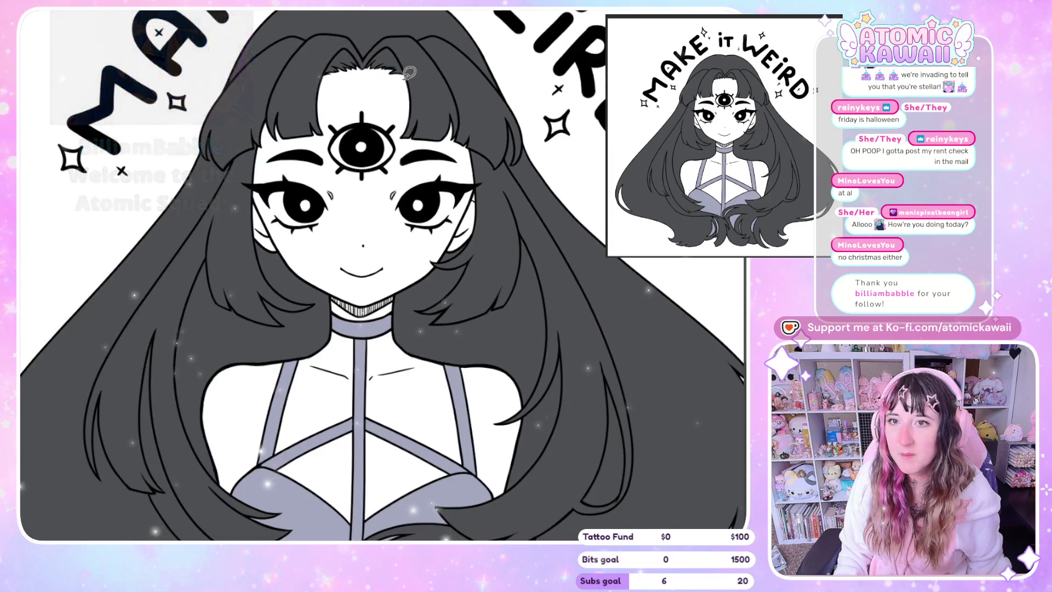
{"action": "scroll", "coordinate": [496, 474], "scroll_direction": "down", "scroll_amount": 2}
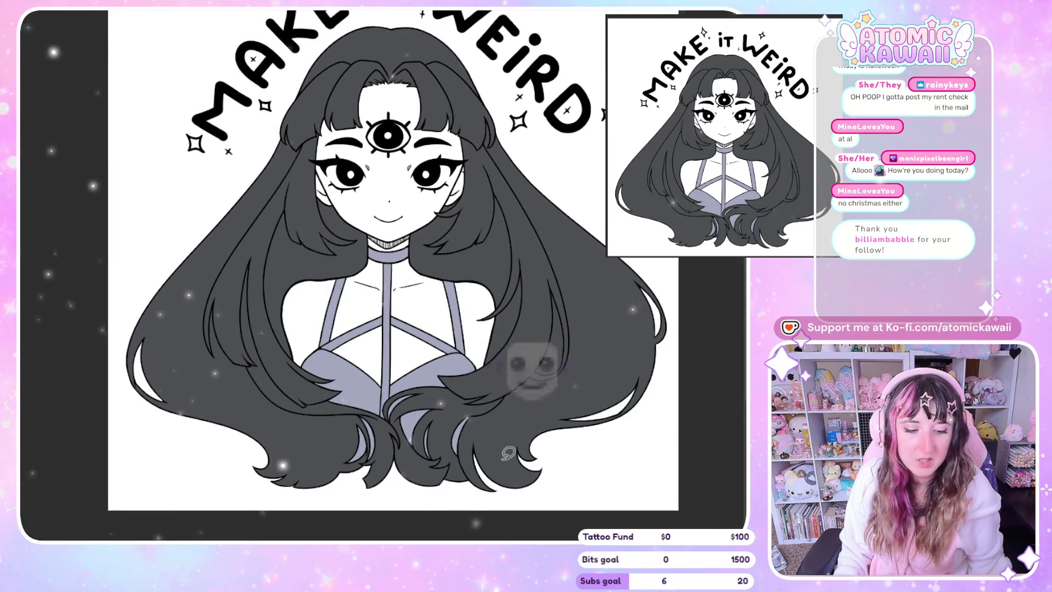
{"action": "scroll", "coordinate": [497, 470], "scroll_direction": "up", "scroll_amount": 2}
{"action": "scroll", "coordinate": [508, 443], "scroll_direction": "down", "scroll_amount": 1}
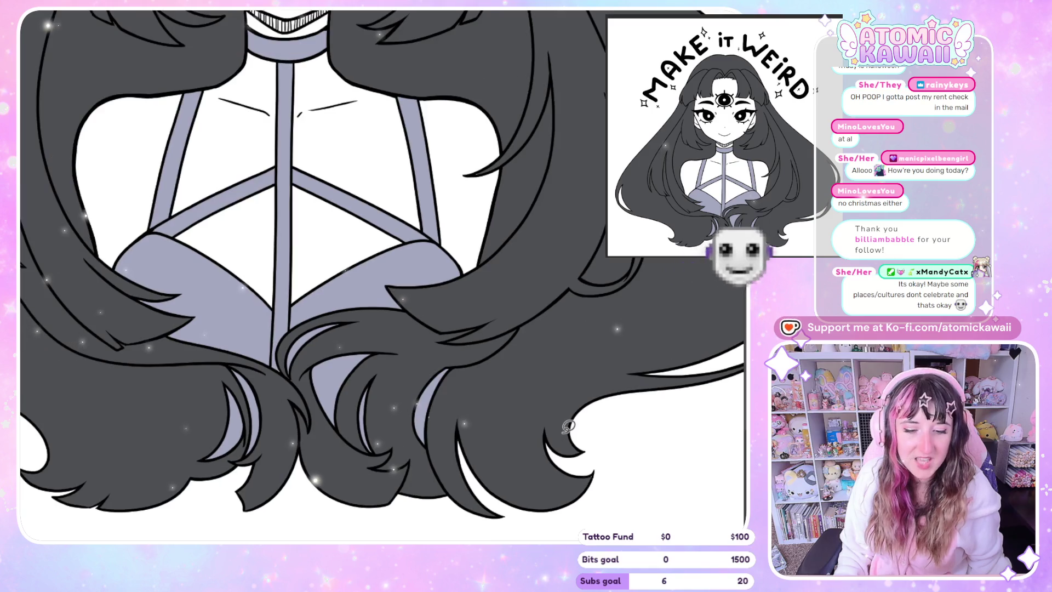
{"action": "scroll", "coordinate": [410, 329], "scroll_direction": "down", "scroll_amount": 1}
{"action": "scroll", "coordinate": [279, 209], "scroll_direction": "up", "scroll_amount": 1}
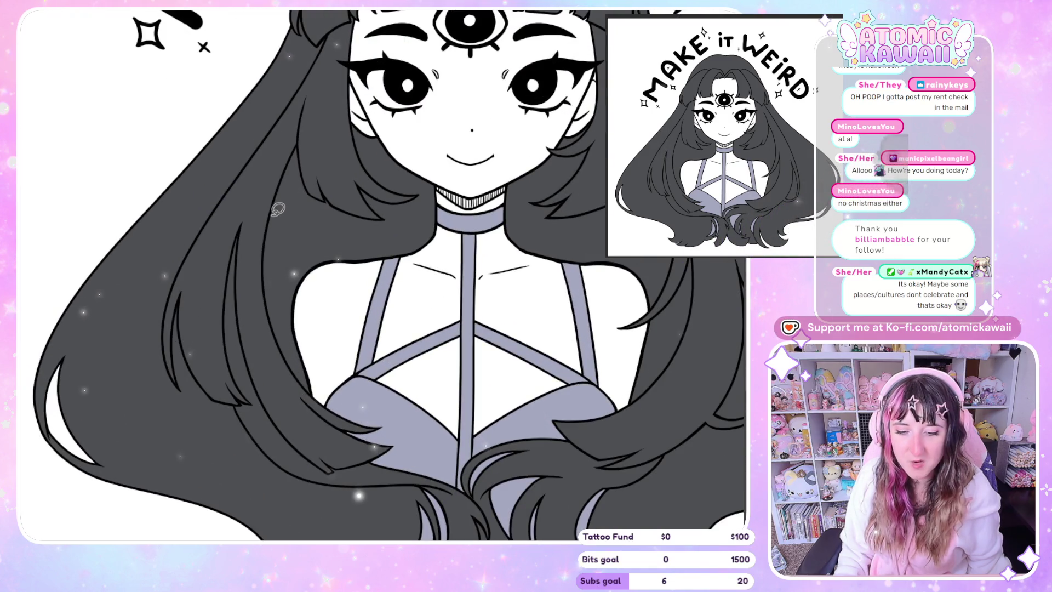
{"action": "scroll", "coordinate": [247, 165], "scroll_direction": "down", "scroll_amount": 2}
{"action": "scroll", "coordinate": [197, 125], "scroll_direction": "up", "scroll_amount": 1}
{"action": "scroll", "coordinate": [198, 125], "scroll_direction": "up", "scroll_amount": 1}
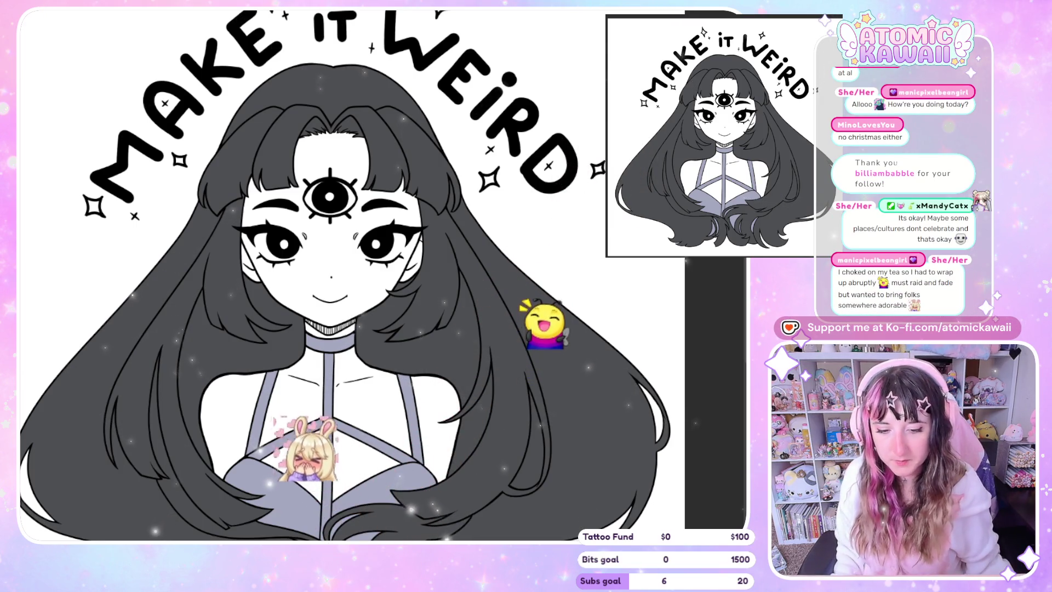
{"action": "key", "text": "ctrl+plus"}
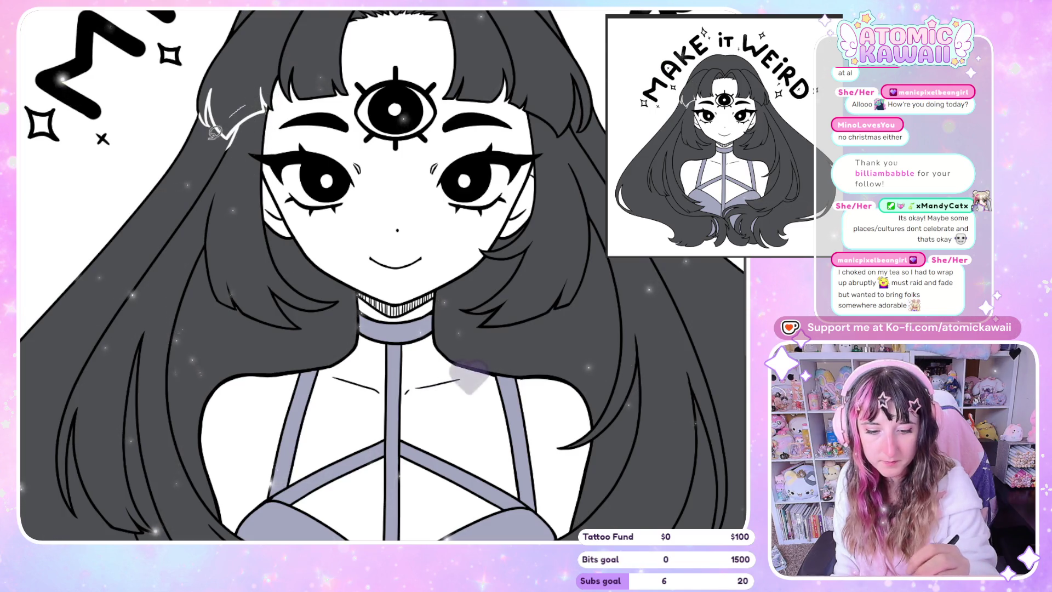
Step: Draw thin white highlight strokes down the left hair and curves on the right hair
{"action": "left_click_drag", "start_coordinate": [247, 107], "coordinate": [152, 393]}
{"action": "left_click_drag", "start_coordinate": [279, 230], "coordinate": [317, 339]}
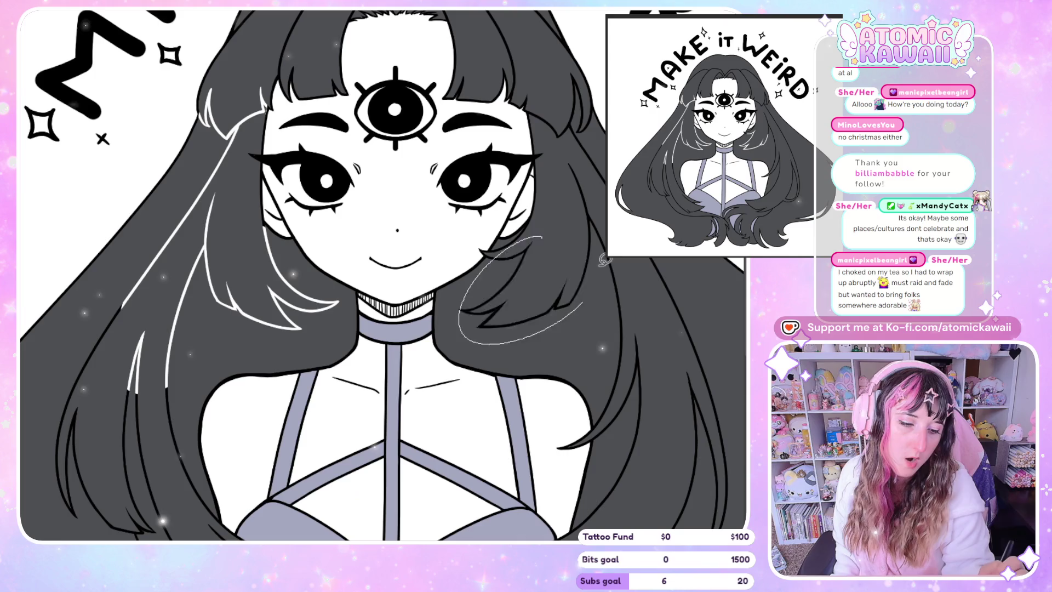
{"action": "left_click_drag", "start_coordinate": [592, 148], "coordinate": [616, 300]}
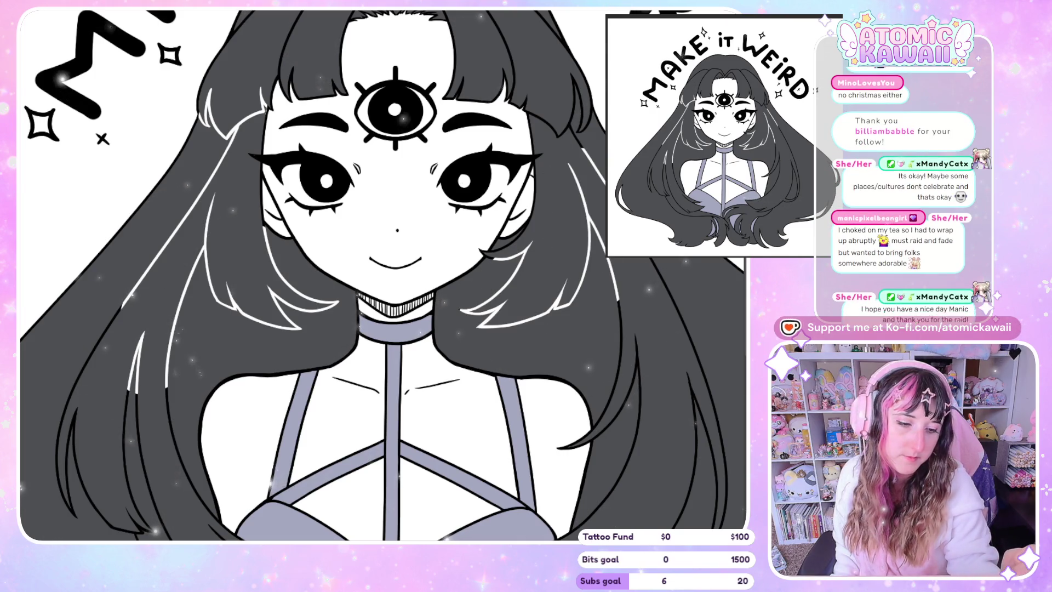
{"action": "left_click_drag", "start_coordinate": [533, 97], "coordinate": [604, 183]}
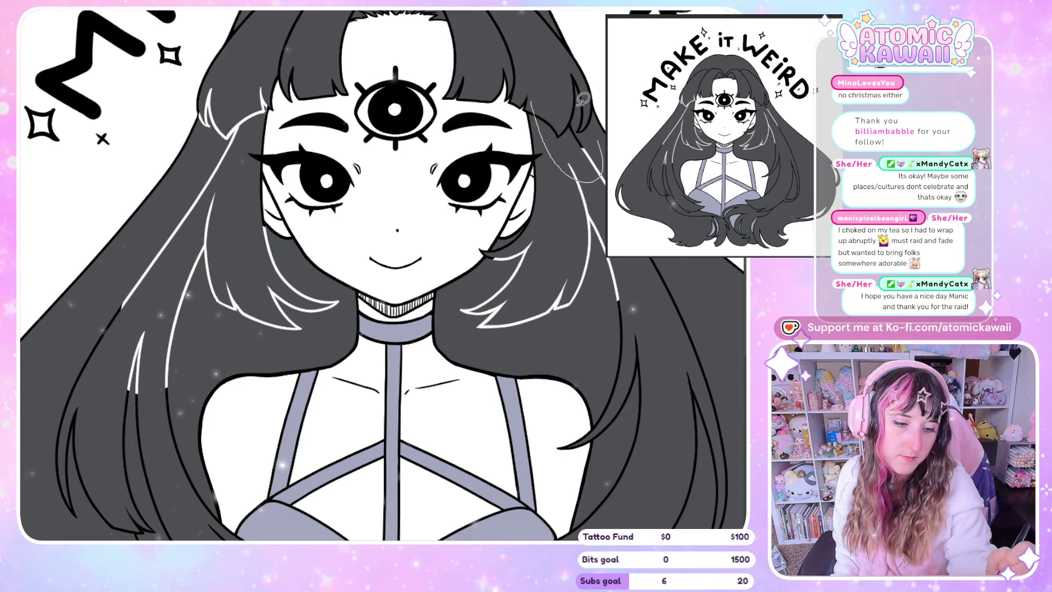
Step: Add highlight strokes to the upper-left hair and along a right hair line
{"action": "left_click_drag", "start_coordinate": [583, 98], "coordinate": [555, 99]}
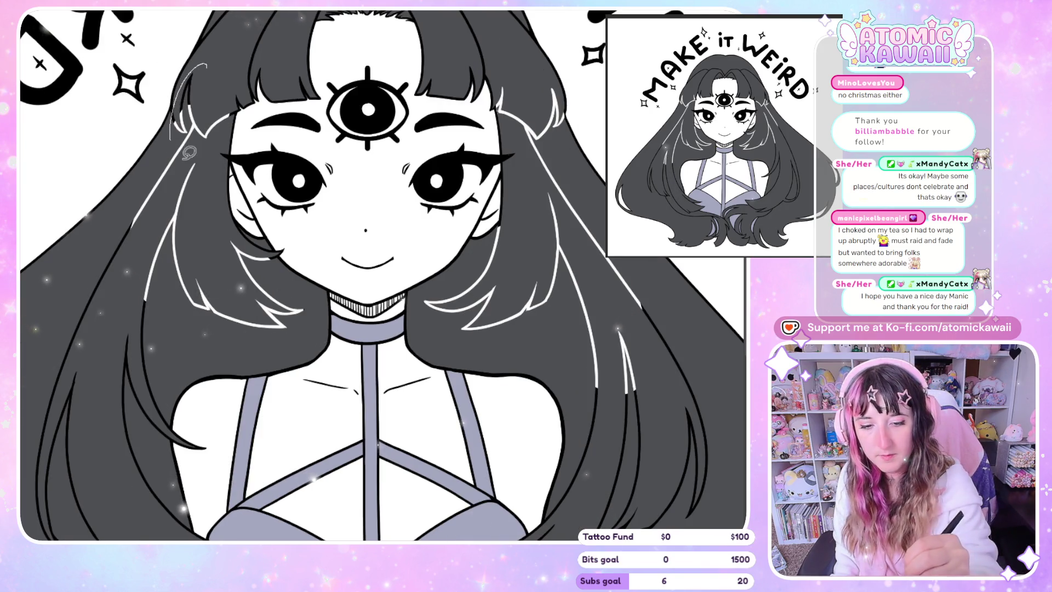
{"action": "left_click_drag", "start_coordinate": [189, 152], "coordinate": [217, 99]}
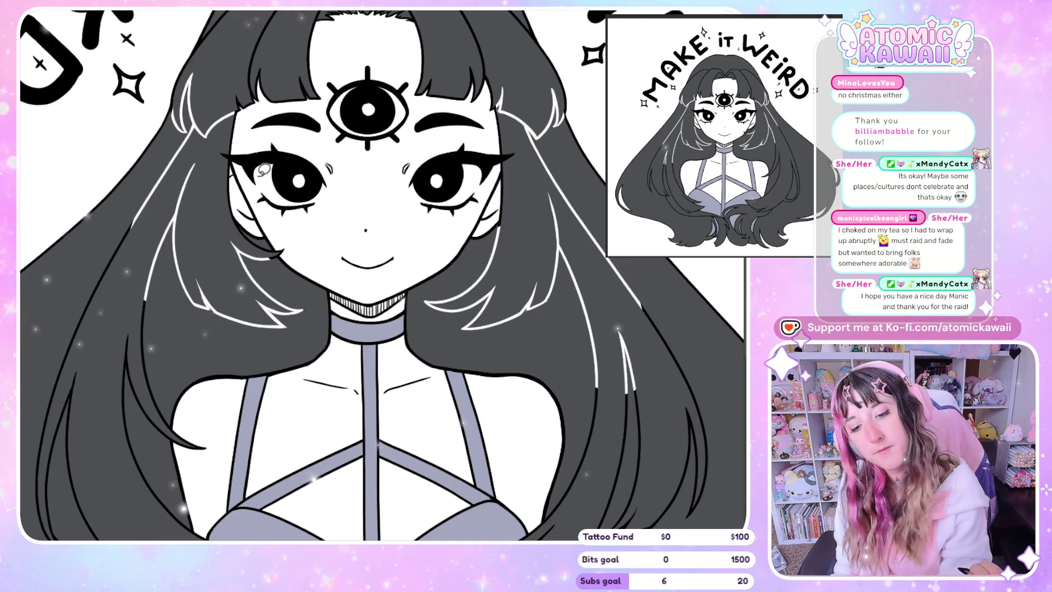
{"action": "scroll", "coordinate": [264, 169], "scroll_direction": "left", "scroll_amount": 2}
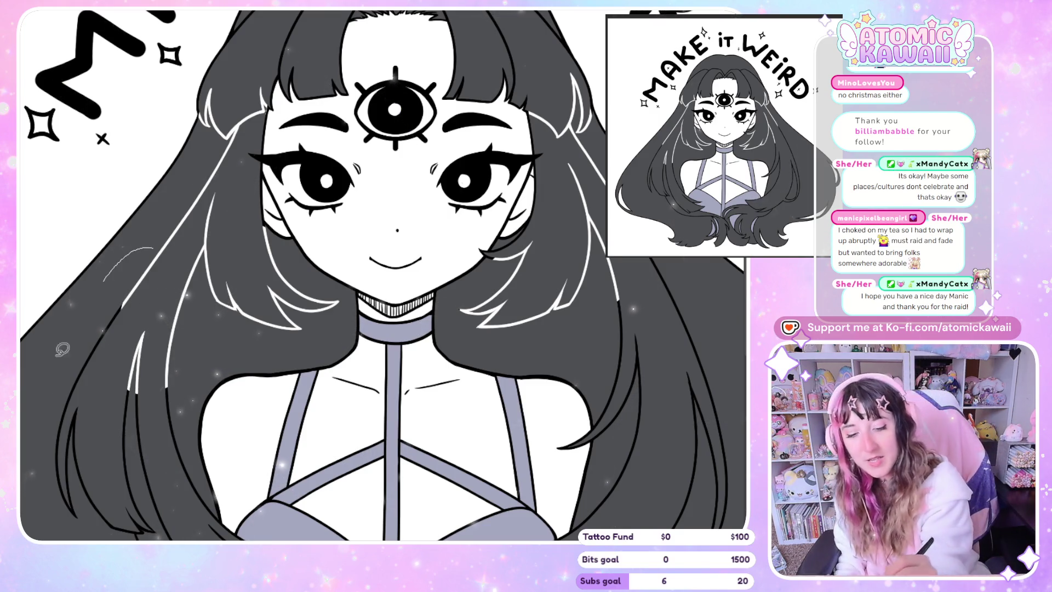
{"action": "scroll", "coordinate": [162, 287], "scroll_direction": "down", "scroll_amount": 5}
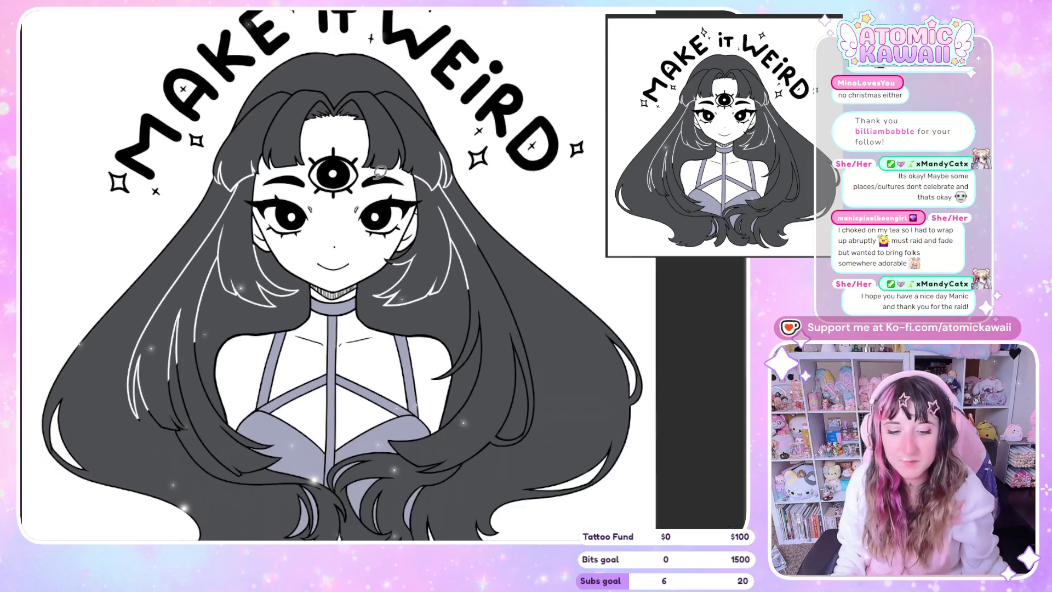
{"action": "scroll", "coordinate": [129, 422], "scroll_direction": "up", "scroll_amount": 5}
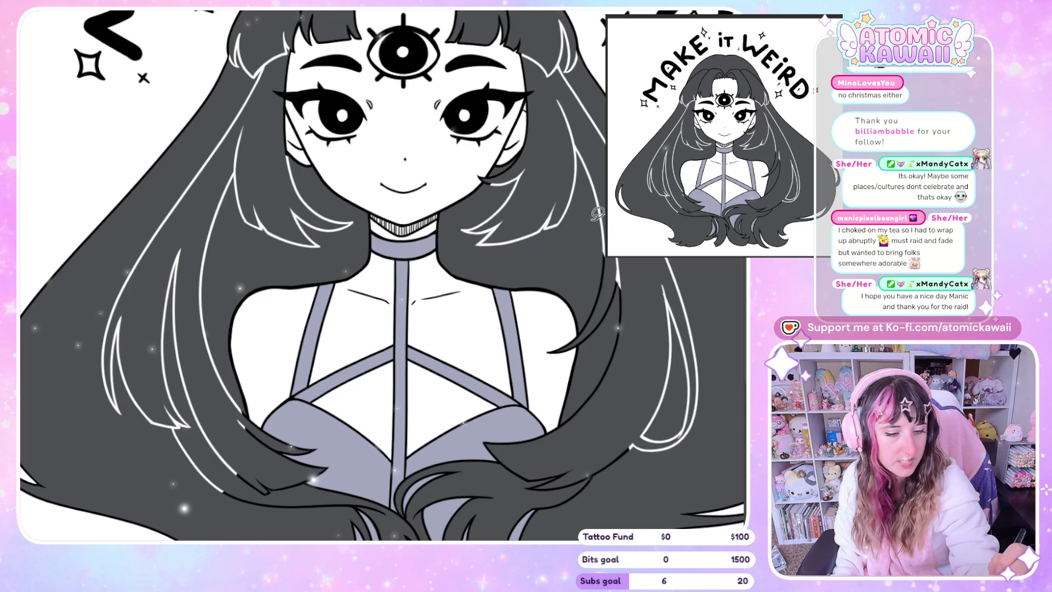
{"action": "left_click_drag", "start_coordinate": [612, 259], "coordinate": [601, 377]}
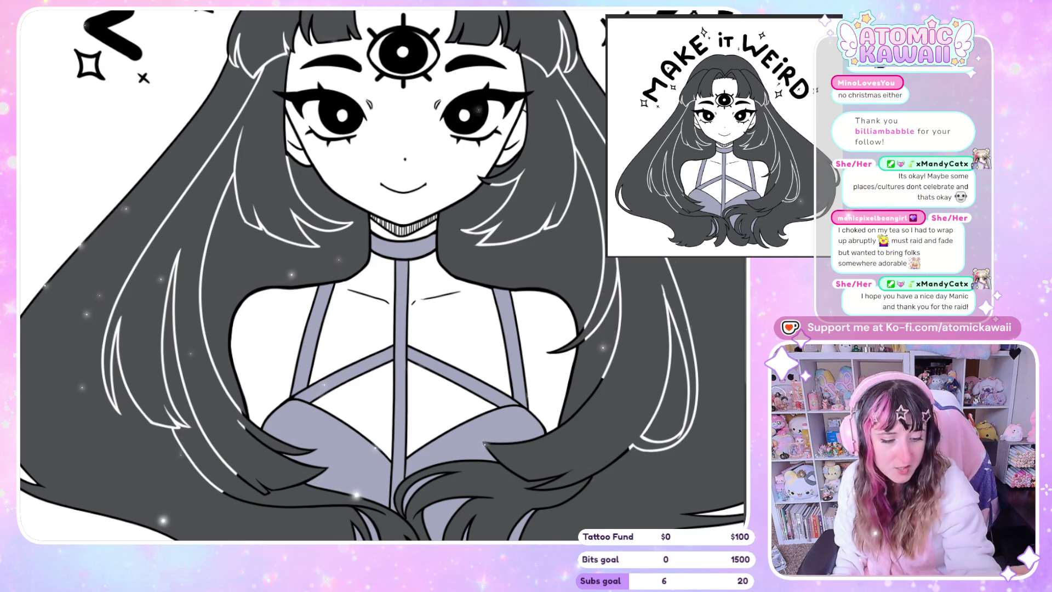
{"action": "scroll", "coordinate": [382, 275], "scroll_direction": "down", "scroll_amount": 2}
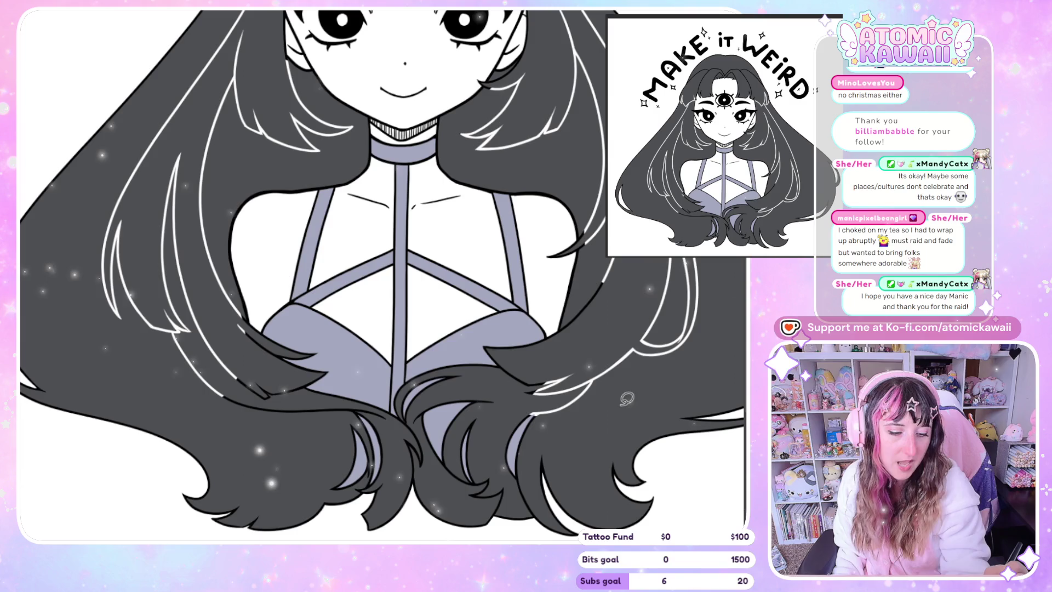
Step: Redraw highlight lines down the right hair lock and strand beside the chest
{"action": "left_click_drag", "start_coordinate": [526, 387], "coordinate": [657, 338]}
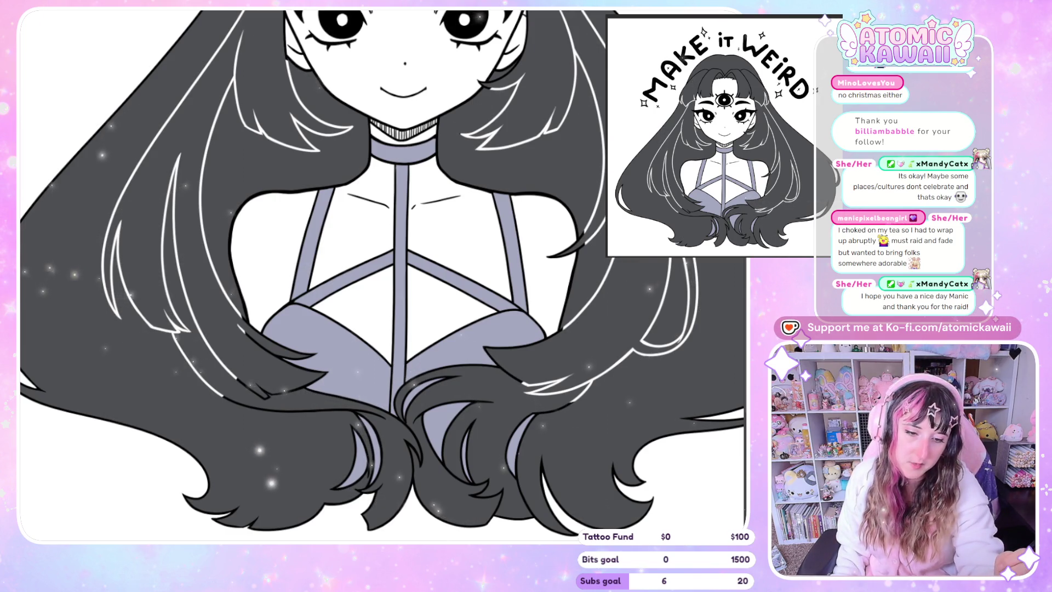
{"action": "left_click_drag", "start_coordinate": [671, 446], "coordinate": [627, 438]}
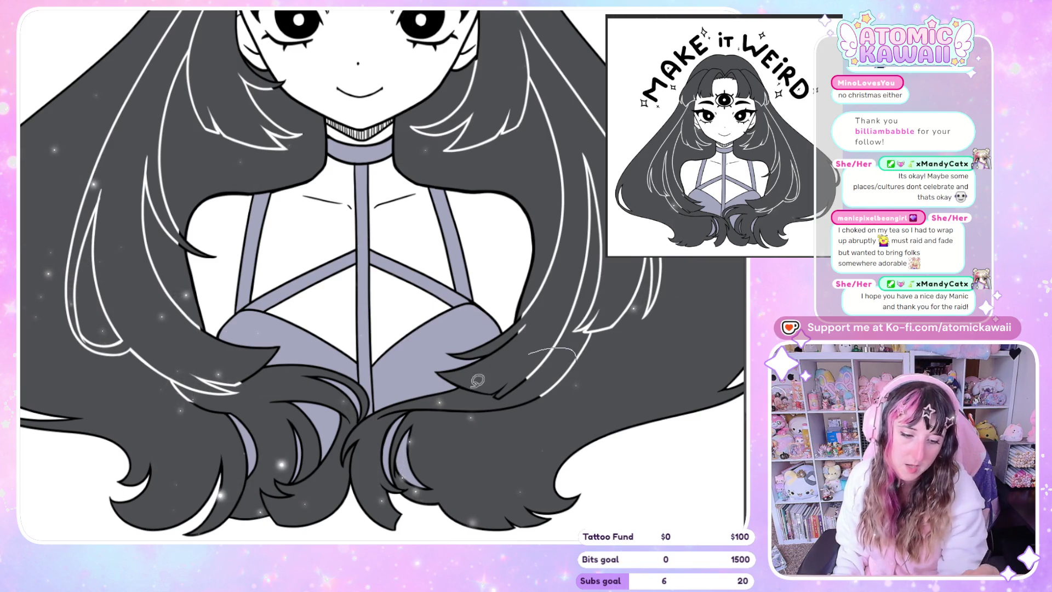
{"action": "left_click_drag", "start_coordinate": [533, 377], "coordinate": [470, 410]}
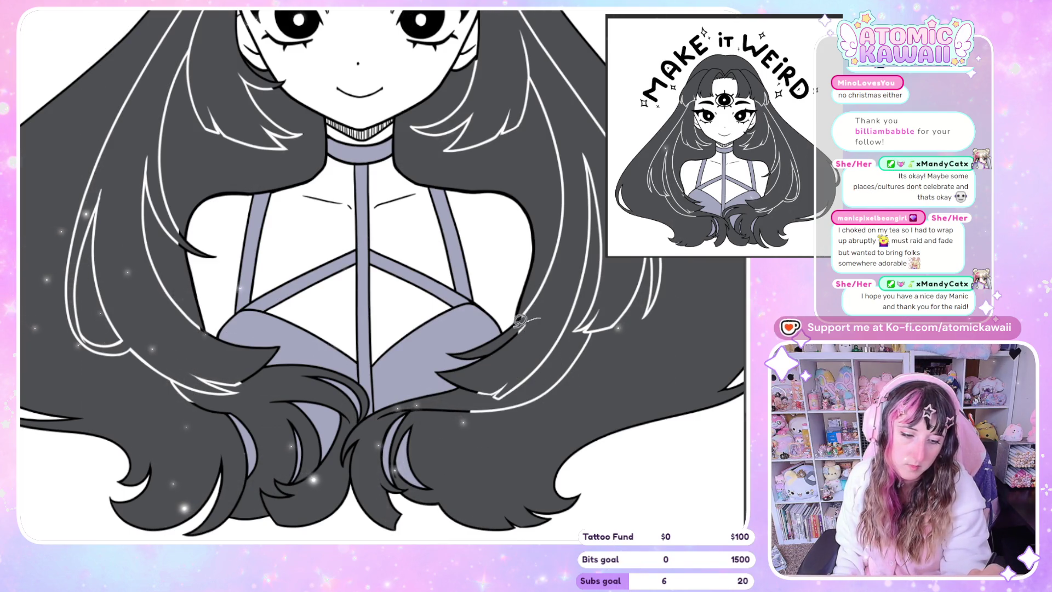
{"action": "left_click_drag", "start_coordinate": [527, 332], "coordinate": [485, 357]}
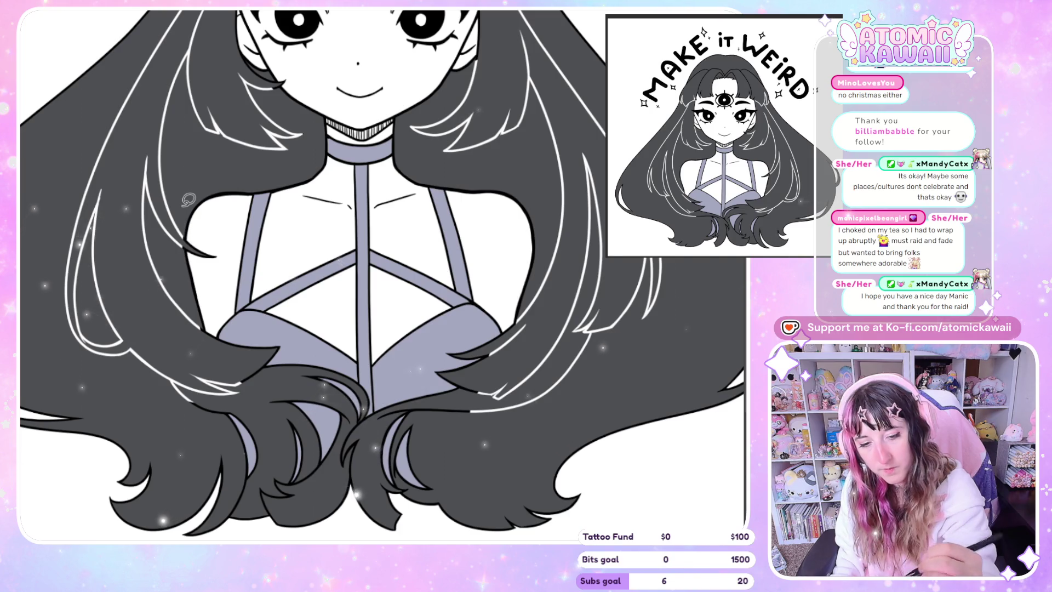
Step: Add short white highlight curves on the lower hair below the chest
{"action": "left_click_drag", "start_coordinate": [171, 223], "coordinate": [216, 224]}
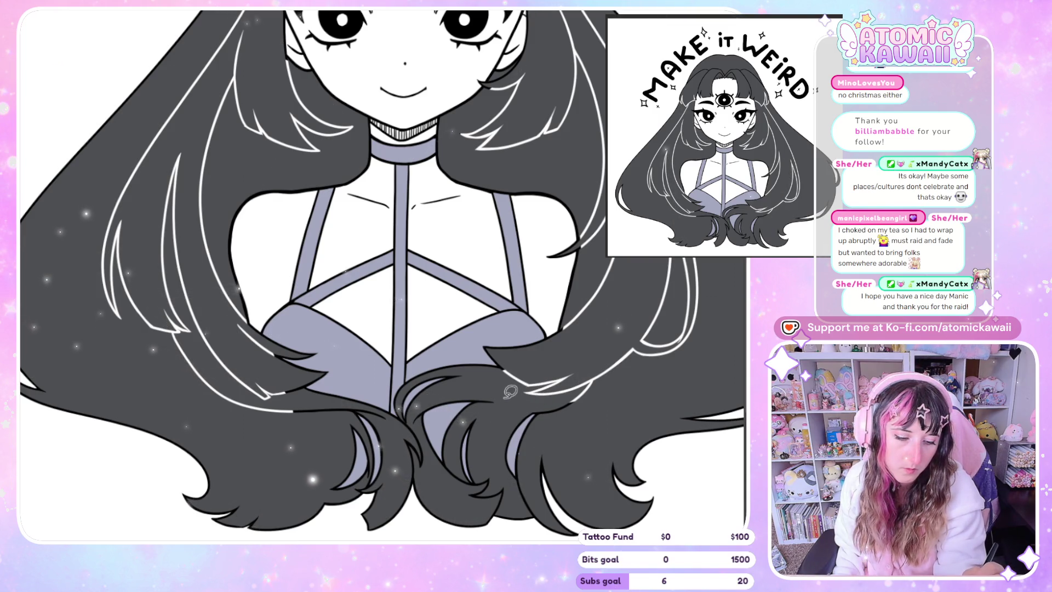
{"action": "left_click_drag", "start_coordinate": [505, 394], "coordinate": [481, 402]}
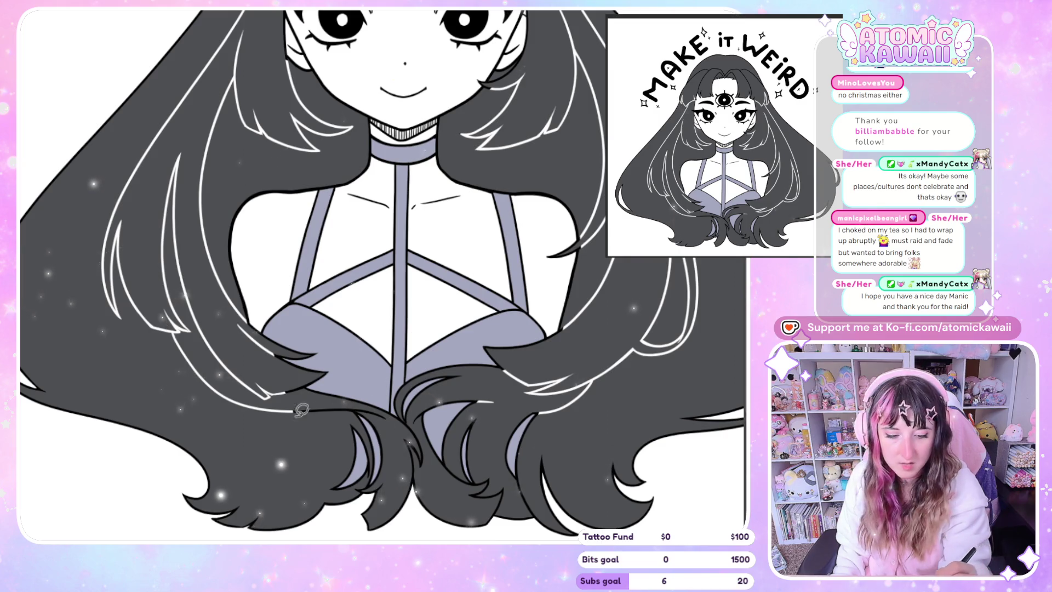
{"action": "scroll", "coordinate": [606, 297], "scroll_direction": "right", "scroll_amount": 2}
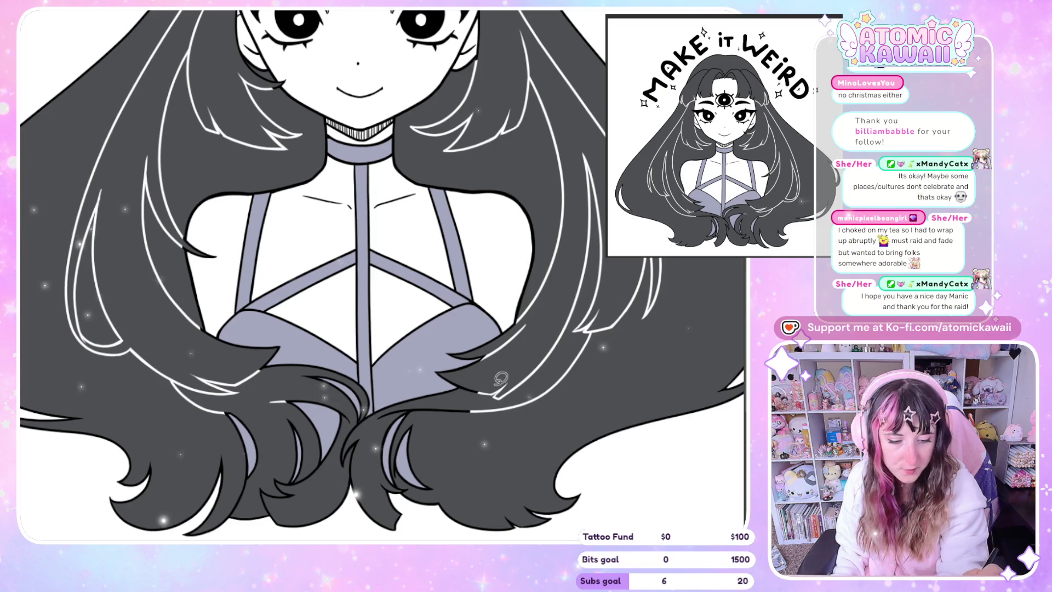
{"action": "mouse_move", "coordinate": [489, 403]}
{"action": "left_mouse_down"}
{"action": "mouse_move", "coordinate": [438, 396]}
{"action": "mouse_move", "coordinate": [487, 405]}
{"action": "left_mouse_up"}
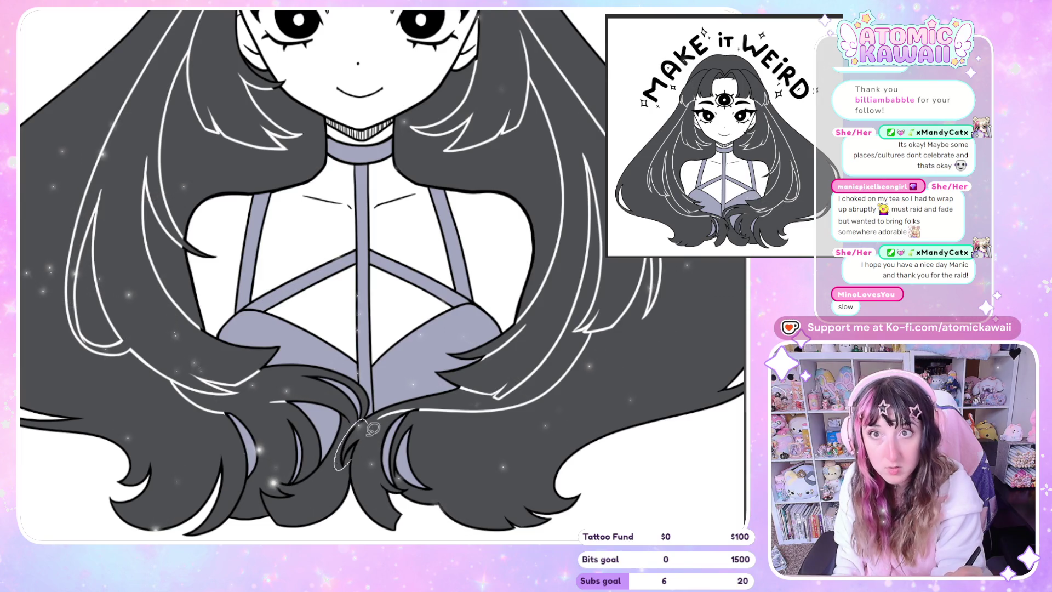
Step: Add highlight strands along the lower hair lock and bottom curl, then mirror the view to check
{"action": "left_click_drag", "start_coordinate": [364, 420], "coordinate": [344, 460]}
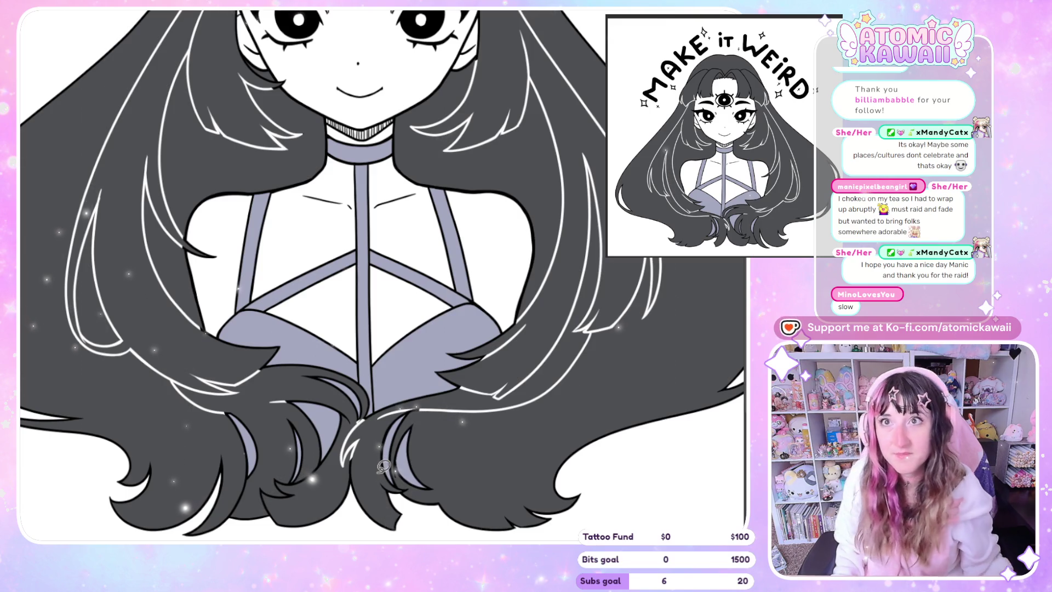
{"action": "scroll", "coordinate": [384, 473], "scroll_direction": "left", "scroll_amount": 2}
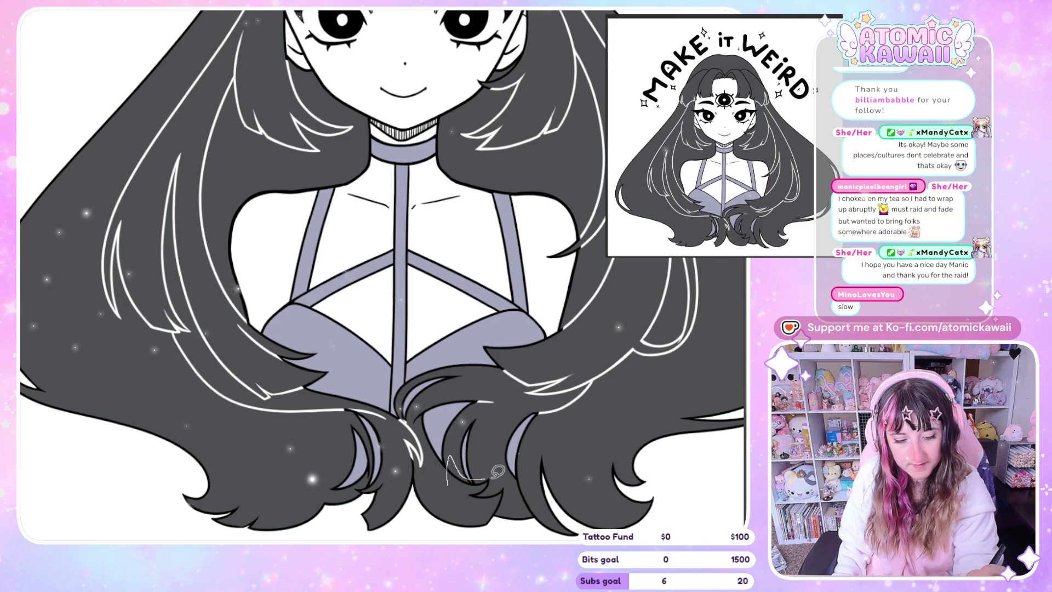
{"action": "left_click_drag", "start_coordinate": [465, 469], "coordinate": [501, 471]}
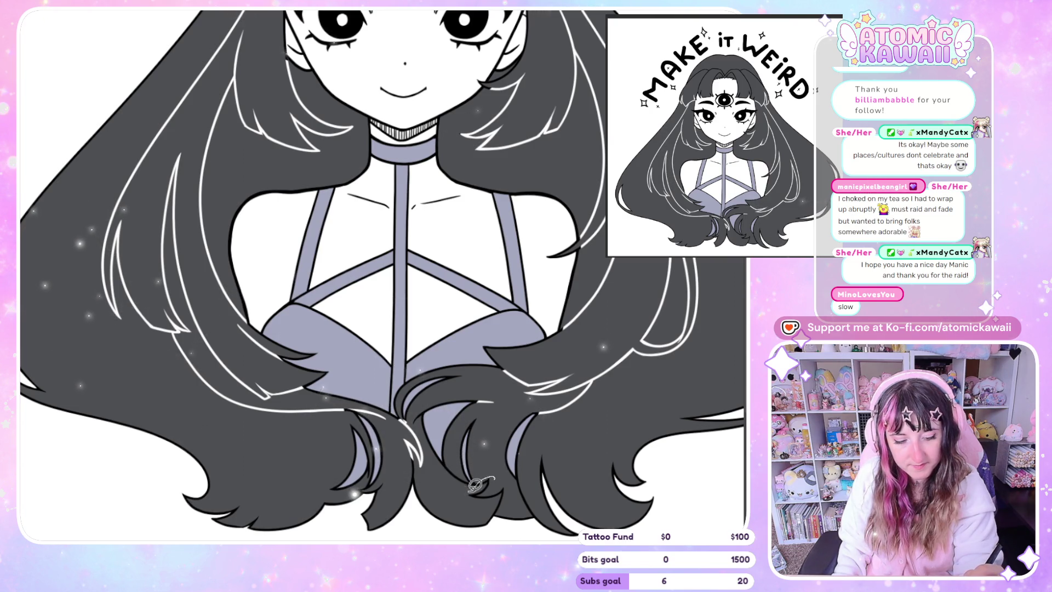
{"action": "left_click_drag", "start_coordinate": [473, 498], "coordinate": [502, 487]}
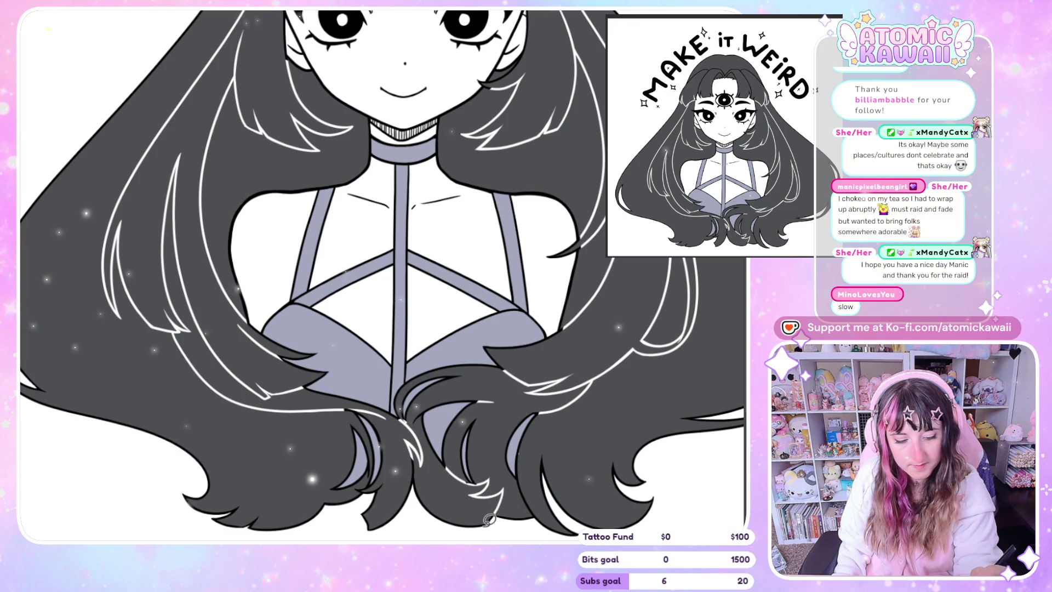
{"action": "scroll", "coordinate": [489, 520], "scroll_direction": "right", "scroll_amount": 2}
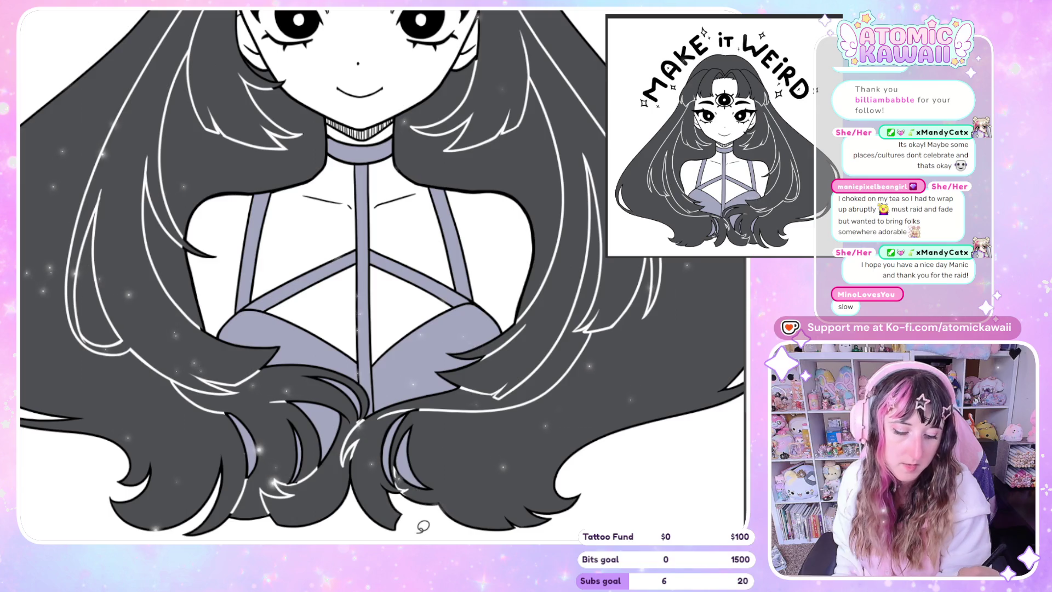
{"action": "key", "text": "m"}
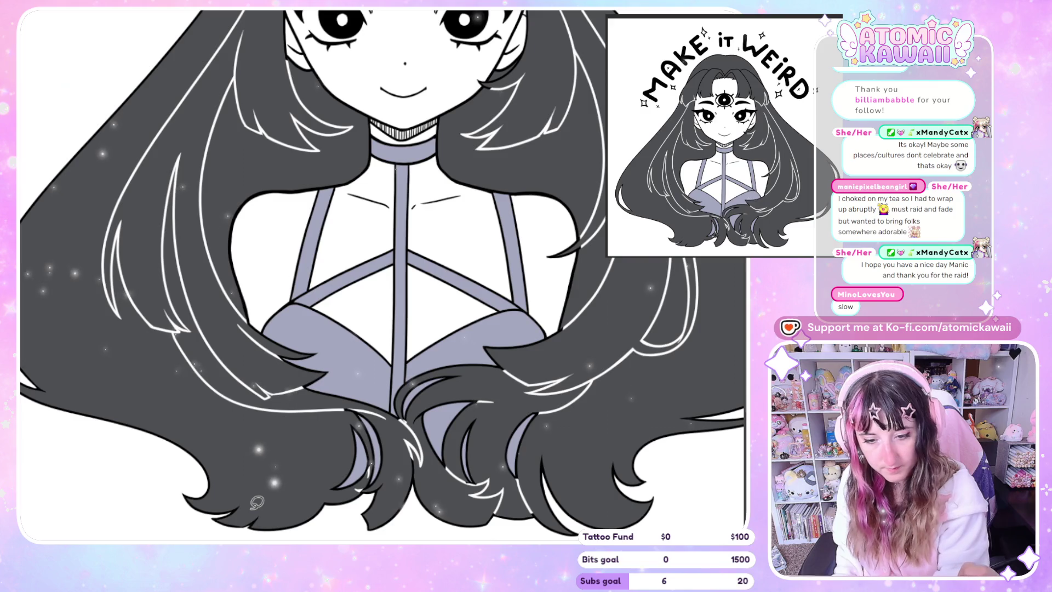
Step: Pan across the lower hair and back out to view the whole illustration
{"action": "left_click_drag", "start_coordinate": [227, 491], "coordinate": [108, 491]}
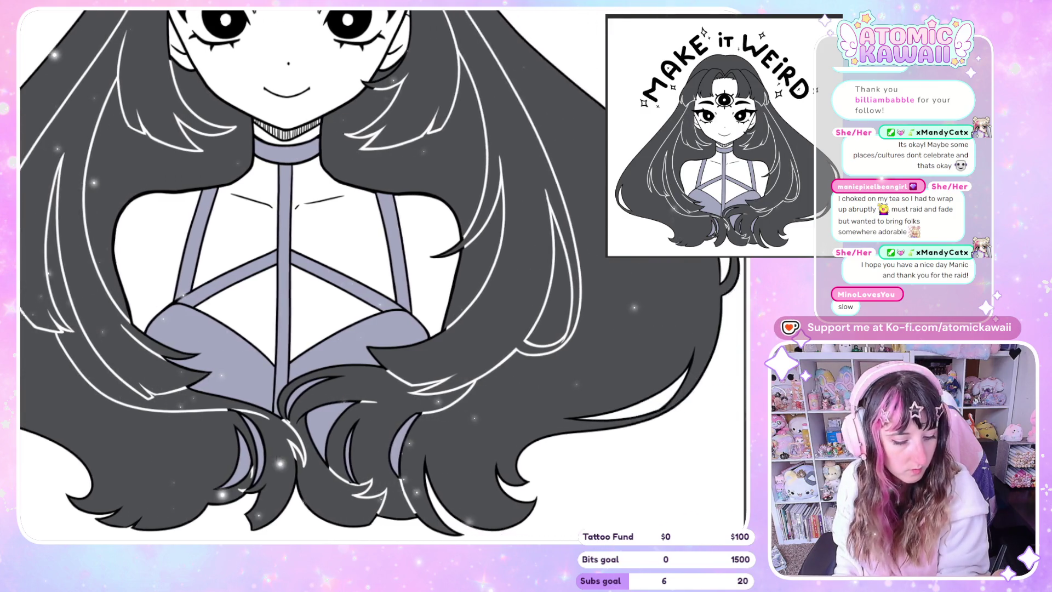
{"action": "left_click_drag", "start_coordinate": [646, 521], "coordinate": [605, 521]}
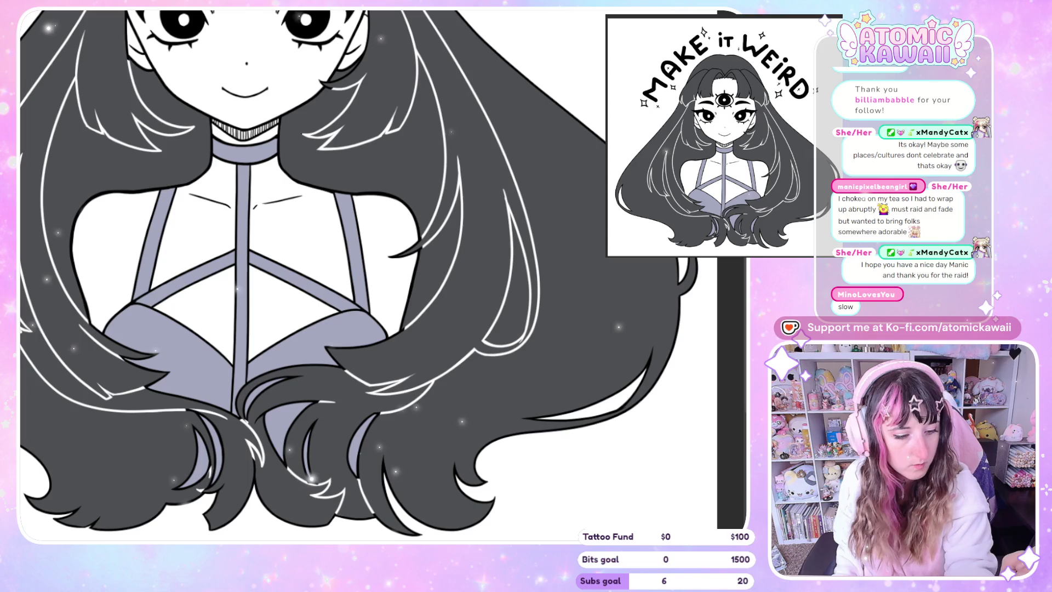
{"action": "scroll", "coordinate": [345, 492], "scroll_direction": "up", "scroll_amount": 5}
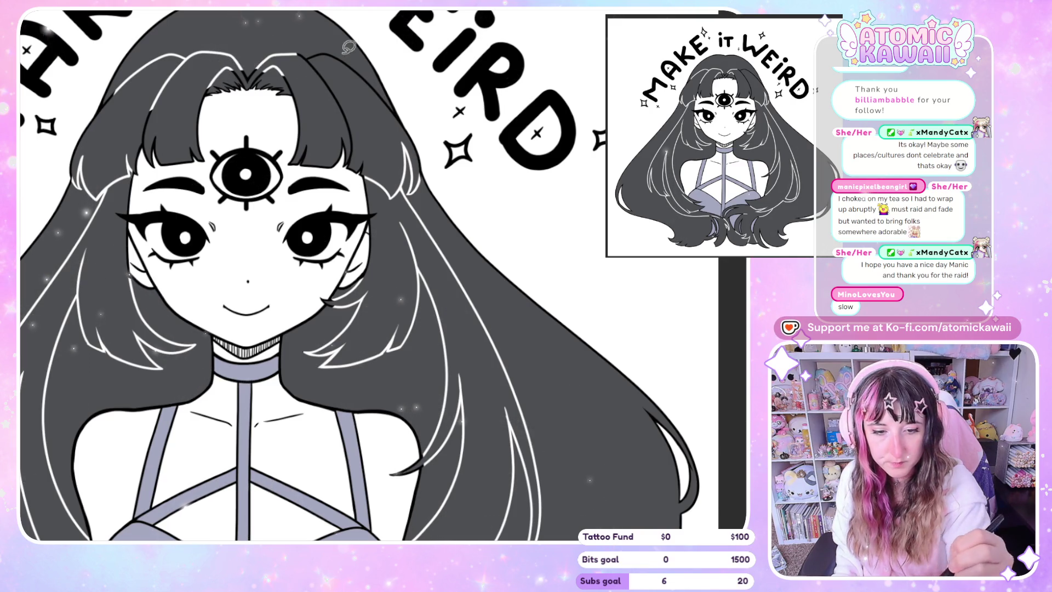
{"action": "scroll", "coordinate": [374, 79], "scroll_direction": "left", "scroll_amount": 5}
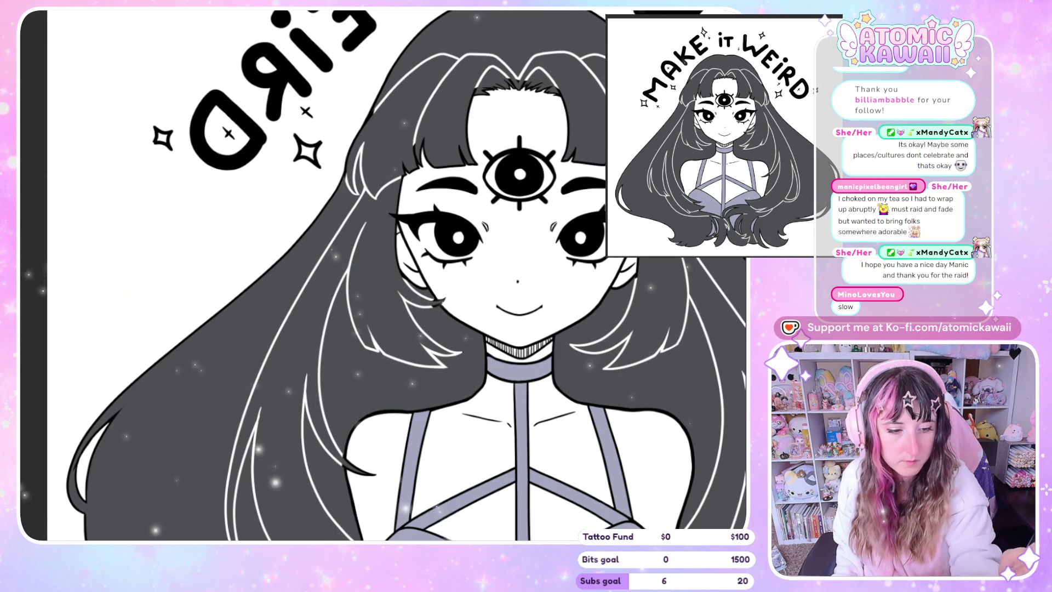
{"action": "left_click_drag", "start_coordinate": [518, 329], "coordinate": [340, 312]}
{"action": "scroll", "coordinate": [353, 288], "scroll_direction": "down", "scroll_amount": 2}
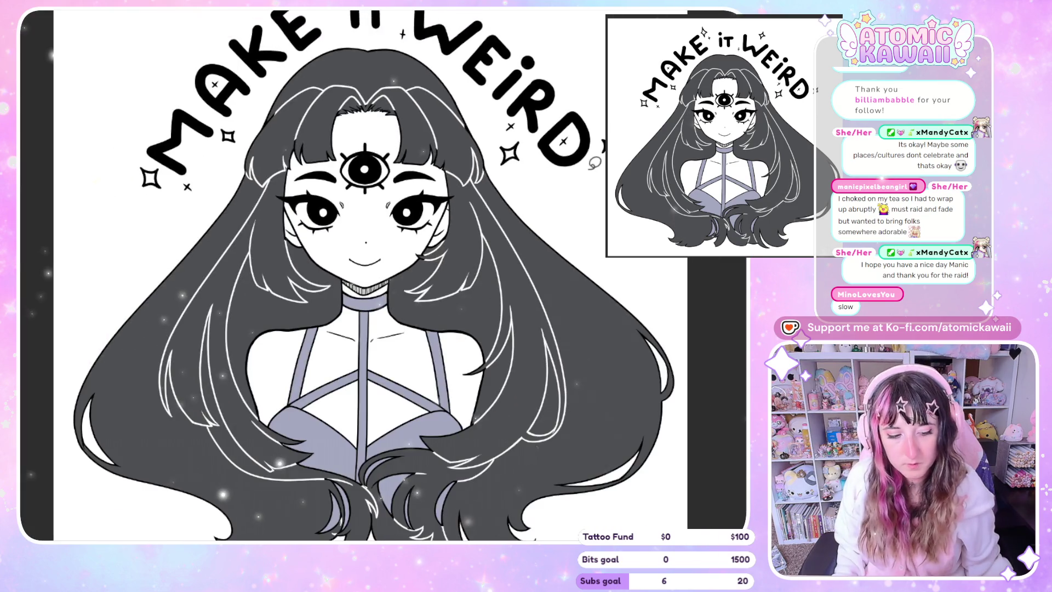
{"action": "scroll", "coordinate": [253, 288], "scroll_direction": "down", "scroll_amount": 2}
{"action": "scroll", "coordinate": [251, 291], "scroll_direction": "down", "scroll_amount": 1}
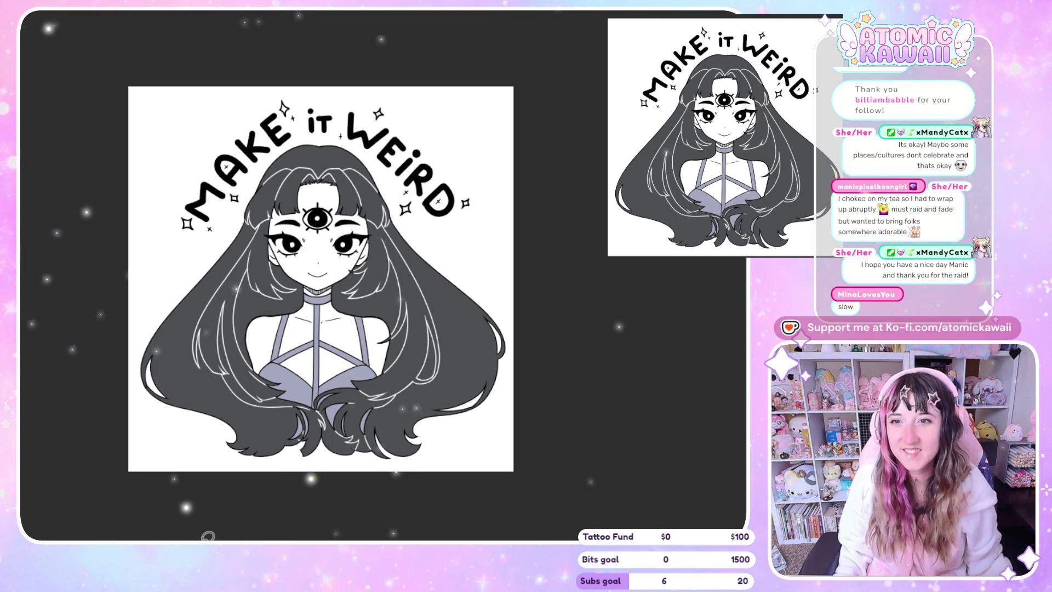
{"action": "scroll", "coordinate": [545, 218], "scroll_direction": "down", "scroll_amount": 2}
{"action": "scroll", "coordinate": [372, 142], "scroll_direction": "up", "scroll_amount": 4}
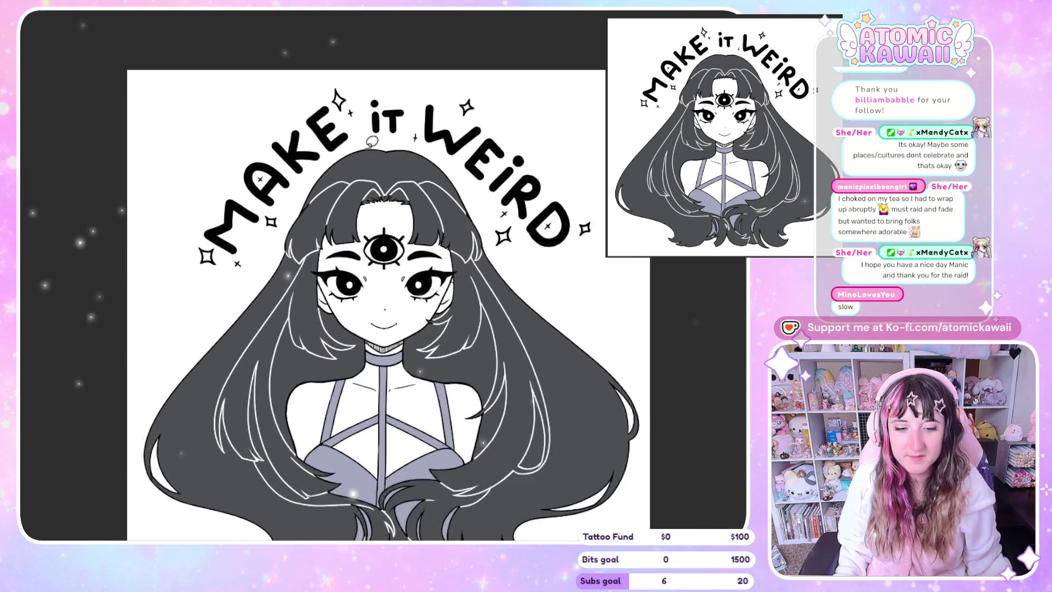
{"action": "scroll", "coordinate": [307, 233], "scroll_direction": "up", "scroll_amount": 2}
{"action": "scroll", "coordinate": [306, 233], "scroll_direction": "up", "scroll_amount": 2}
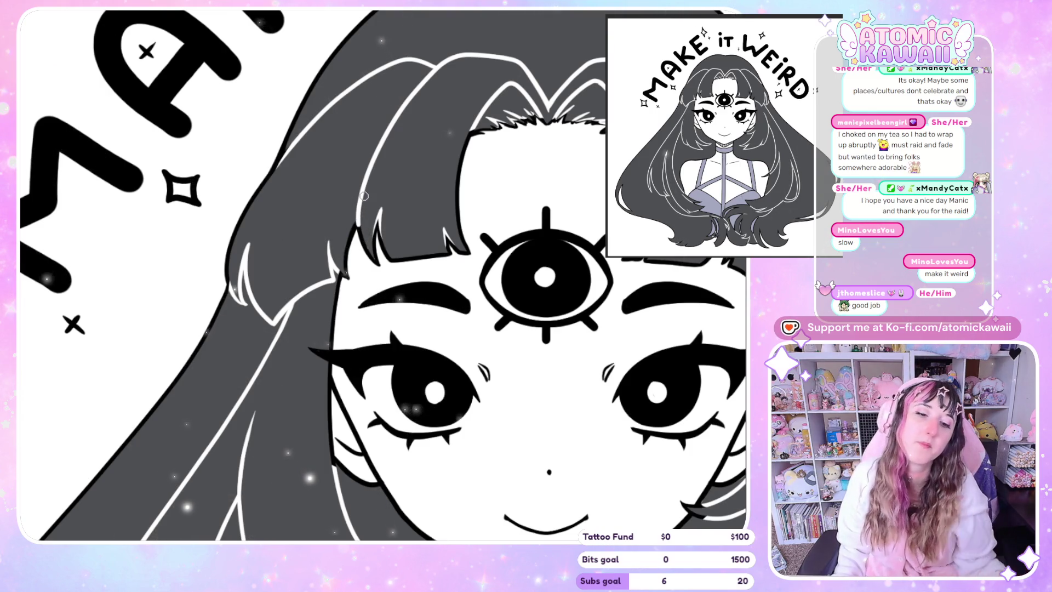
{"action": "scroll", "coordinate": [363, 195], "scroll_direction": "down", "scroll_amount": 5}
Step: Mirror the canvas horizontally to check the bangs highlights beside the third eye
{"action": "key", "text": "h"}
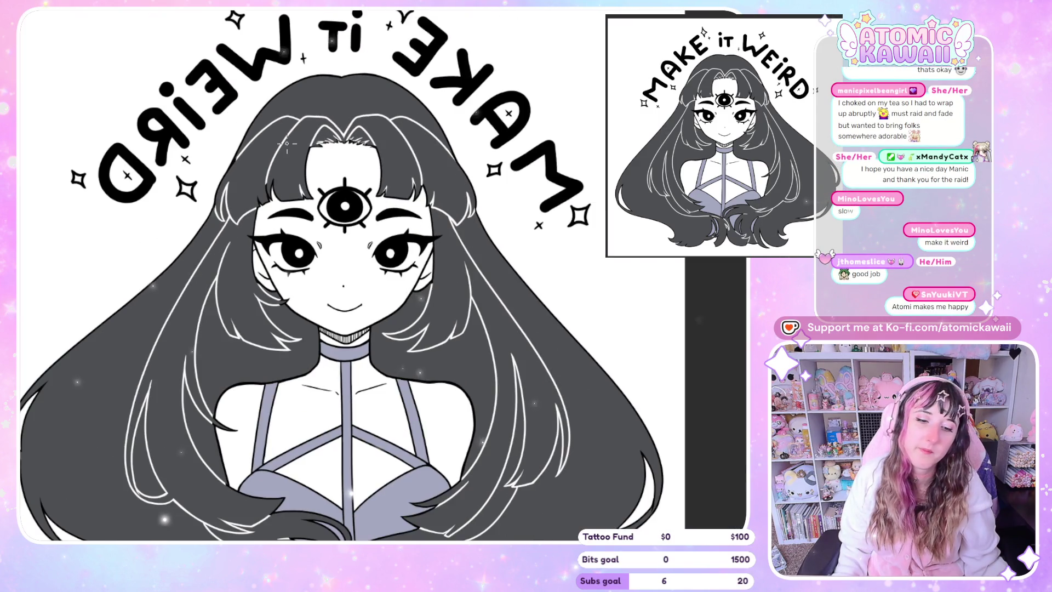
{"action": "scroll", "coordinate": [279, 151], "scroll_direction": "up", "scroll_amount": 3}
{"action": "scroll", "coordinate": [278, 151], "scroll_direction": "up", "scroll_amount": 3}
{"action": "scroll", "coordinate": [278, 151], "scroll_direction": "up", "scroll_amount": 1}
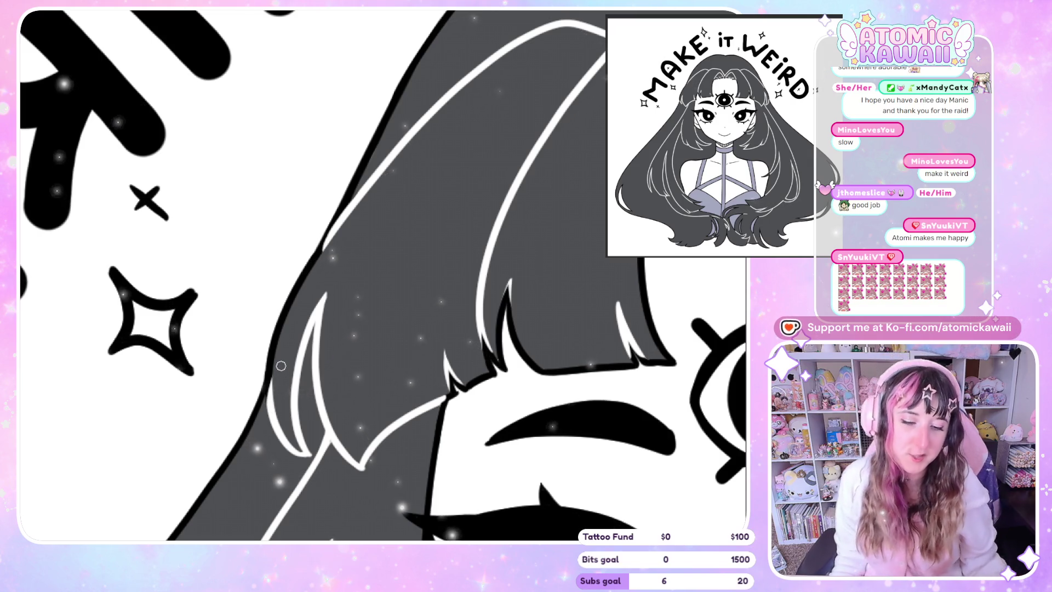
{"action": "scroll", "coordinate": [303, 82], "scroll_direction": "down", "scroll_amount": 3}
{"action": "scroll", "coordinate": [311, 77], "scroll_direction": "down", "scroll_amount": 2}
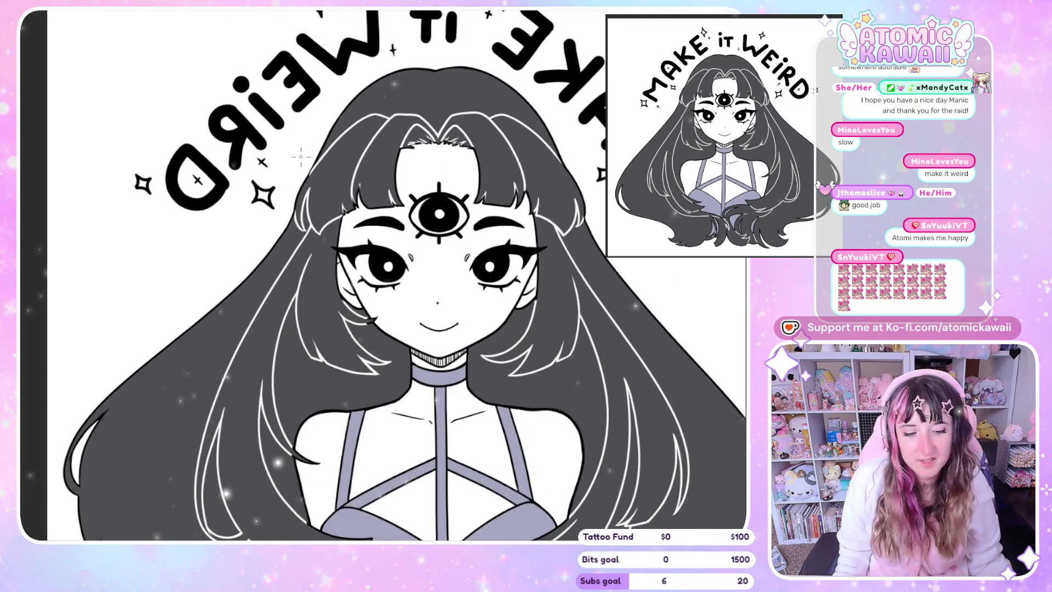
Step: Flip the canvas back to normal orientation before working on the lower-left hair
{"action": "key", "text": "m"}
{"action": "scroll", "coordinate": [204, 177], "scroll_direction": "up", "scroll_amount": 2}
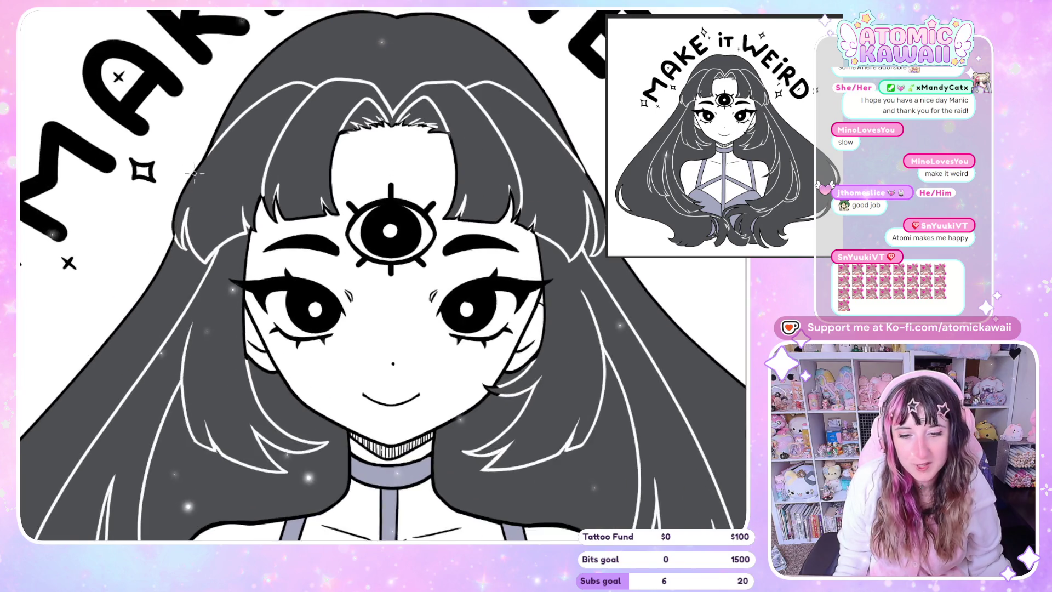
{"action": "scroll", "coordinate": [210, 161], "scroll_direction": "up", "scroll_amount": 2}
{"action": "scroll", "coordinate": [218, 138], "scroll_direction": "up", "scroll_amount": 1}
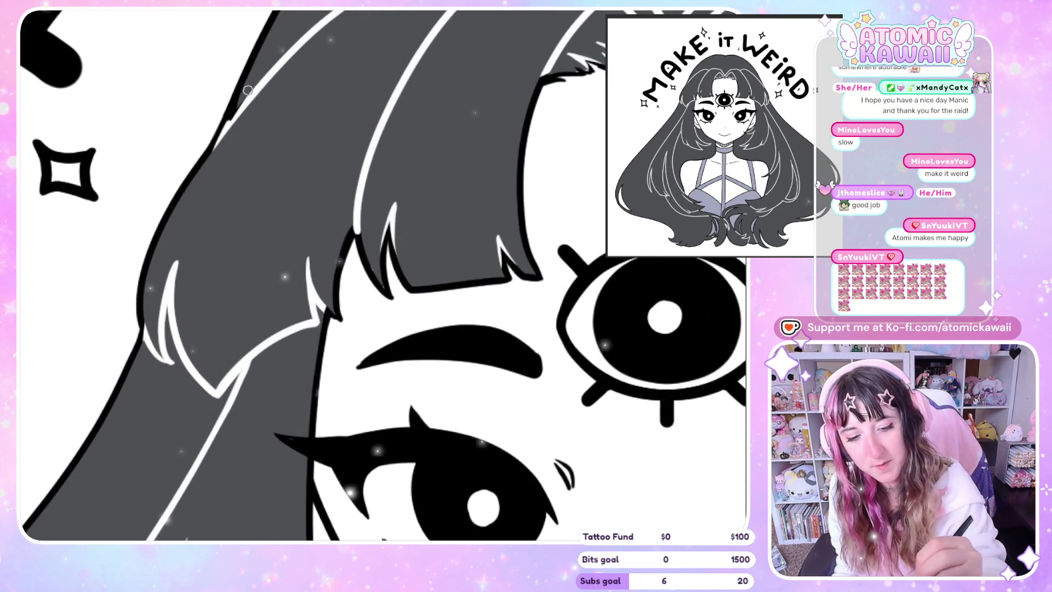
{"action": "scroll", "coordinate": [262, 95], "scroll_direction": "down", "scroll_amount": 2}
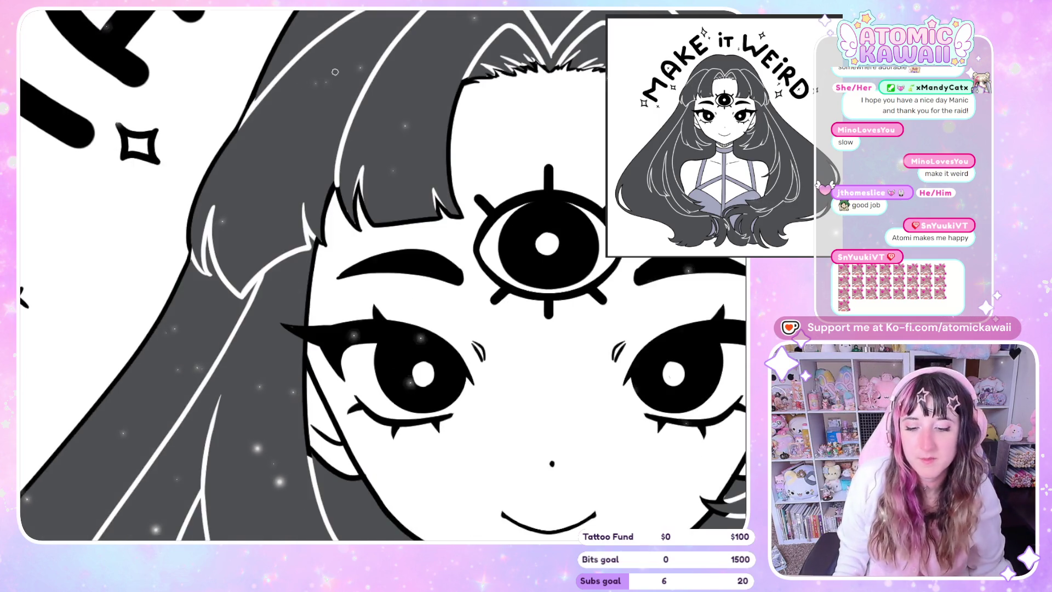
{"action": "scroll", "coordinate": [197, 198], "scroll_direction": "up", "scroll_amount": 1}
{"action": "scroll", "coordinate": [142, 290], "scroll_direction": "up", "scroll_amount": 2}
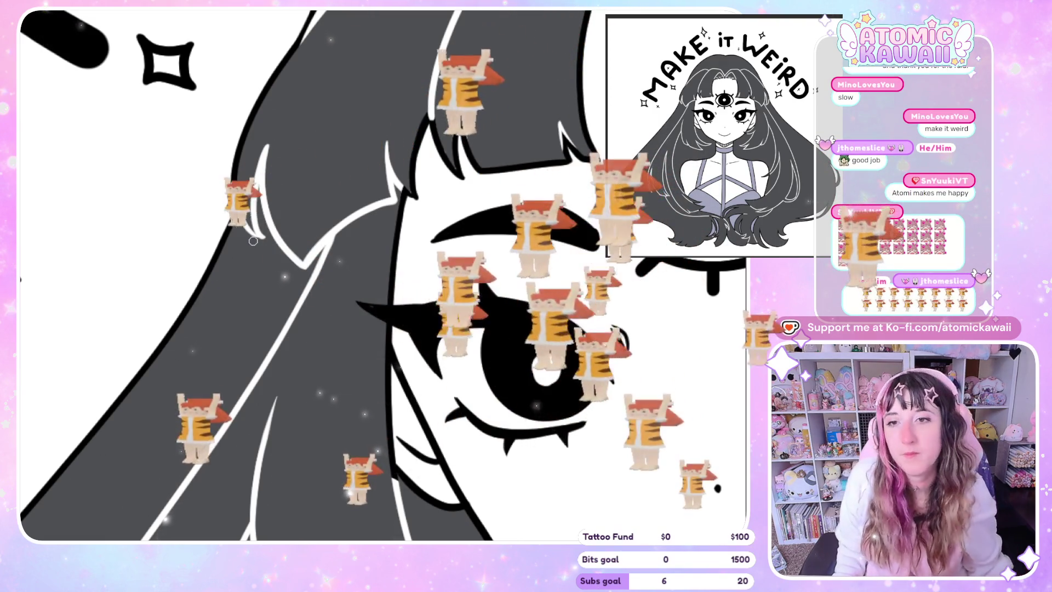
{"action": "scroll", "coordinate": [319, 162], "scroll_direction": "down", "scroll_amount": 2}
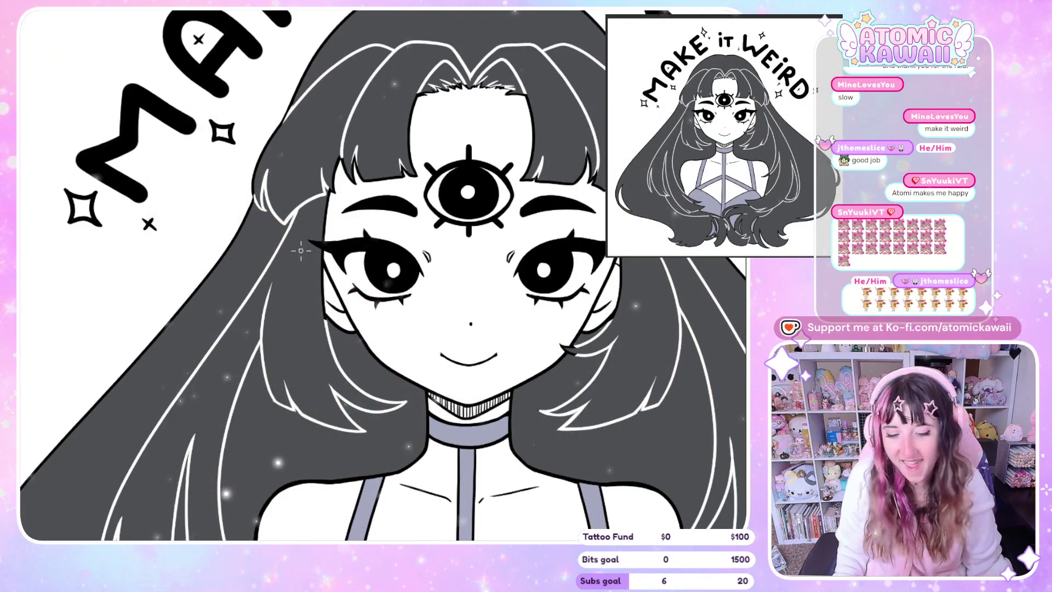
{"action": "scroll", "coordinate": [300, 250], "scroll_direction": "down", "scroll_amount": 2}
{"action": "scroll", "coordinate": [282, 279], "scroll_direction": "down", "scroll_amount": 2}
{"action": "scroll", "coordinate": [247, 206], "scroll_direction": "up", "scroll_amount": 2}
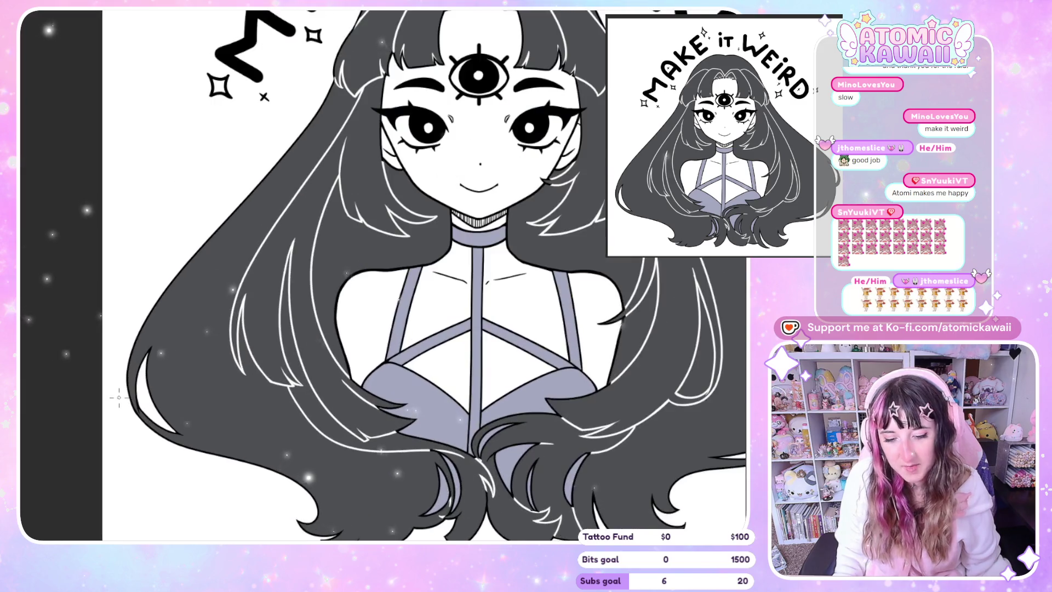
{"action": "scroll", "coordinate": [213, 142], "scroll_direction": "up", "scroll_amount": 3}
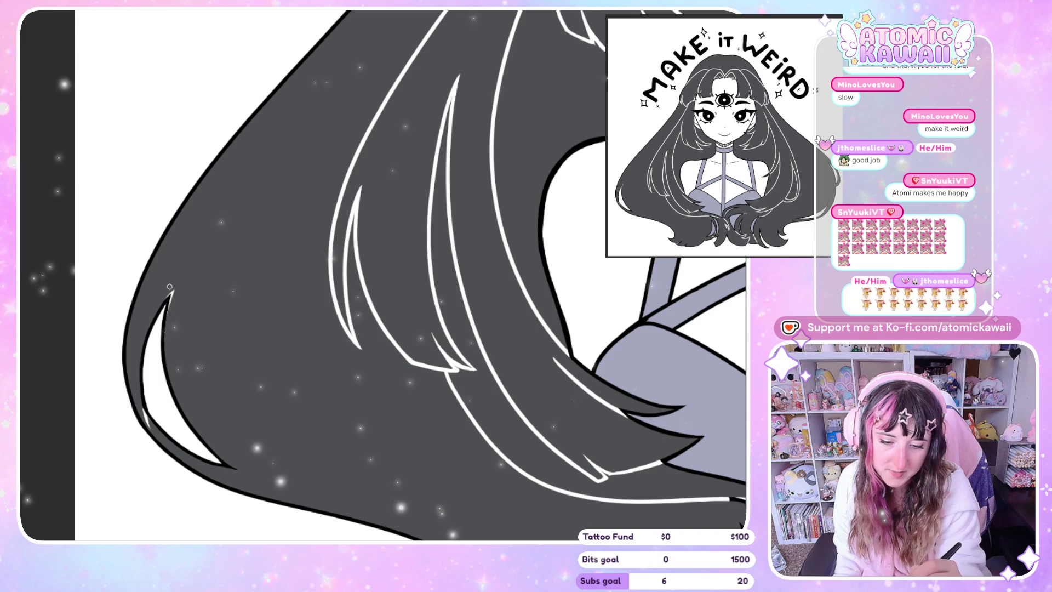
Step: Check the chest hair mirrored, then close the gap in its white highlight line
{"action": "key", "text": "m"}
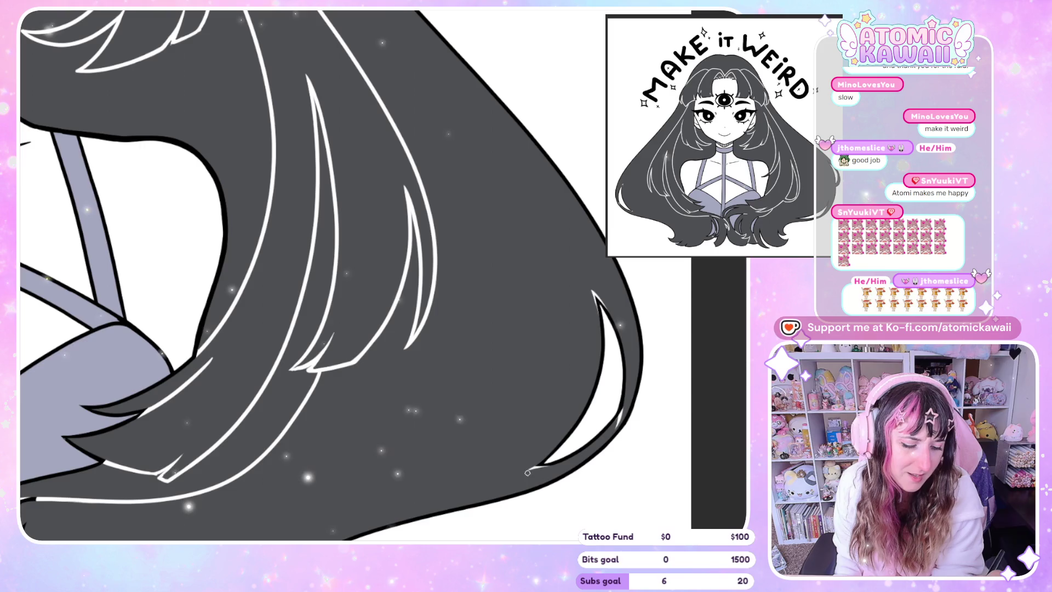
{"action": "key", "text": "m"}
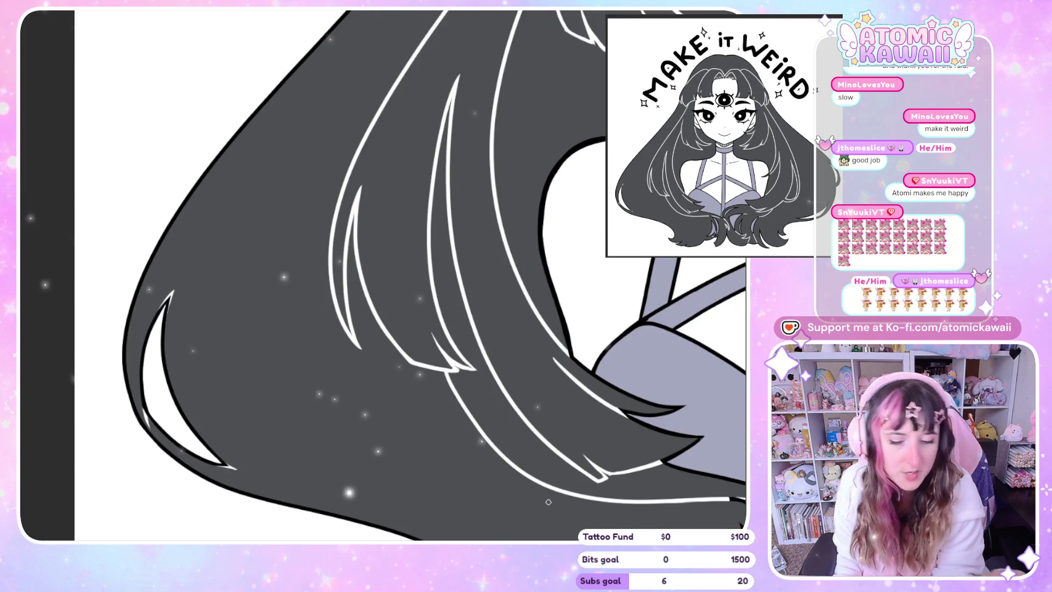
{"action": "scroll", "coordinate": [460, 427], "scroll_direction": "down", "scroll_amount": 3}
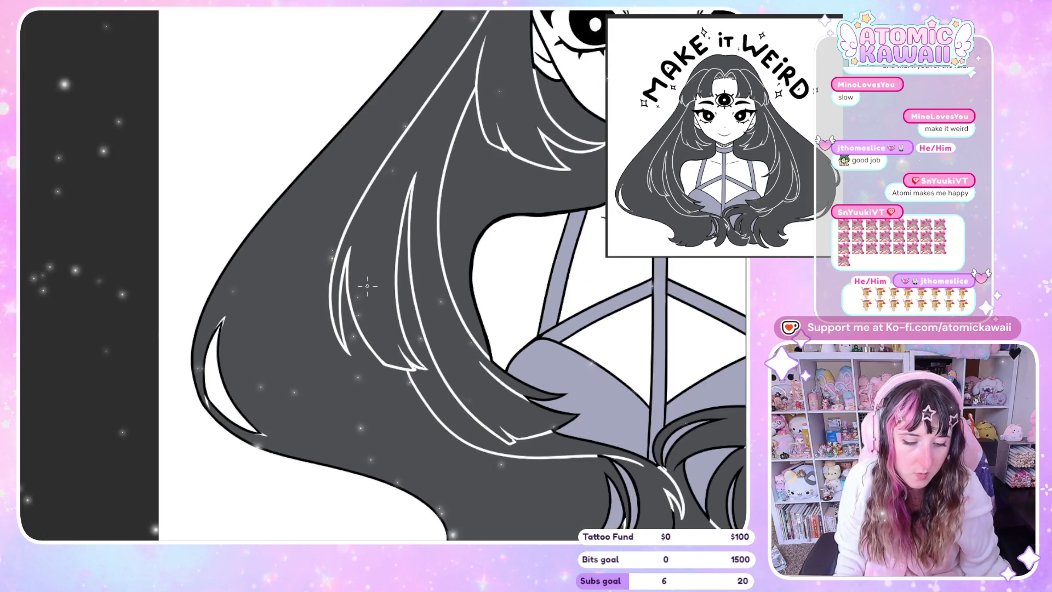
{"action": "key", "text": "m"}
{"action": "scroll", "coordinate": [403, 240], "scroll_direction": "down", "scroll_amount": 3}
{"action": "scroll", "coordinate": [251, 375], "scroll_direction": "up", "scroll_amount": 2}
{"action": "scroll", "coordinate": [251, 375], "scroll_direction": "up", "scroll_amount": 2}
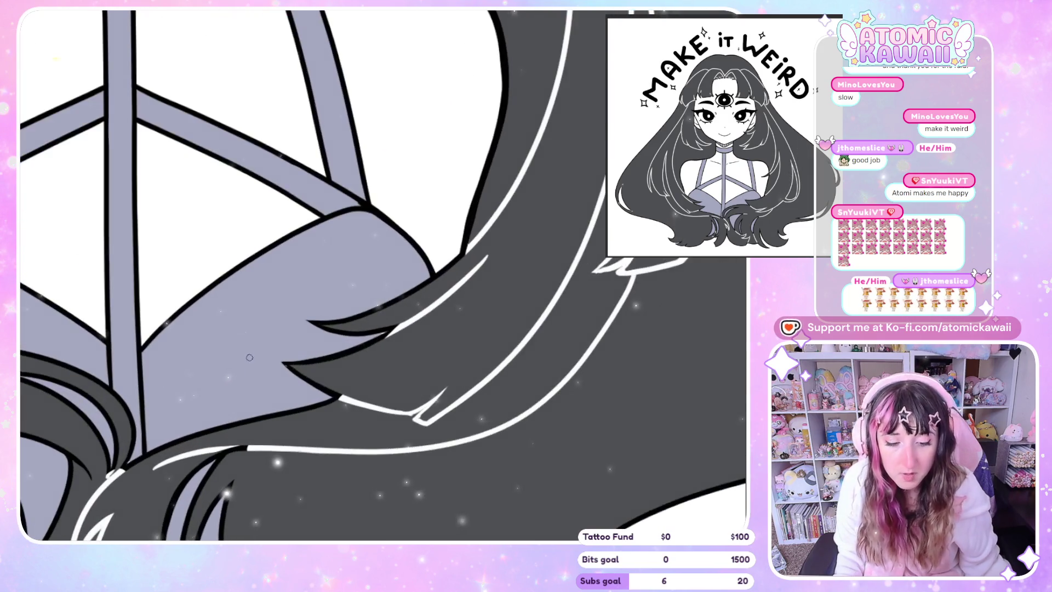
{"action": "scroll", "coordinate": [252, 375], "scroll_direction": "up", "scroll_amount": 2}
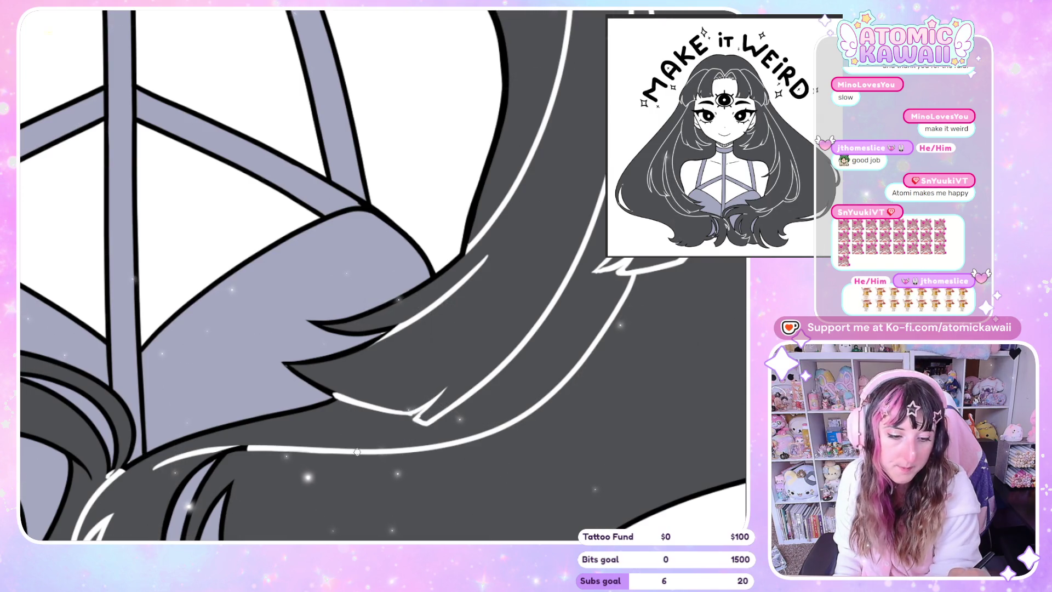
{"action": "left_click_drag", "start_coordinate": [394, 486], "coordinate": [524, 485]}
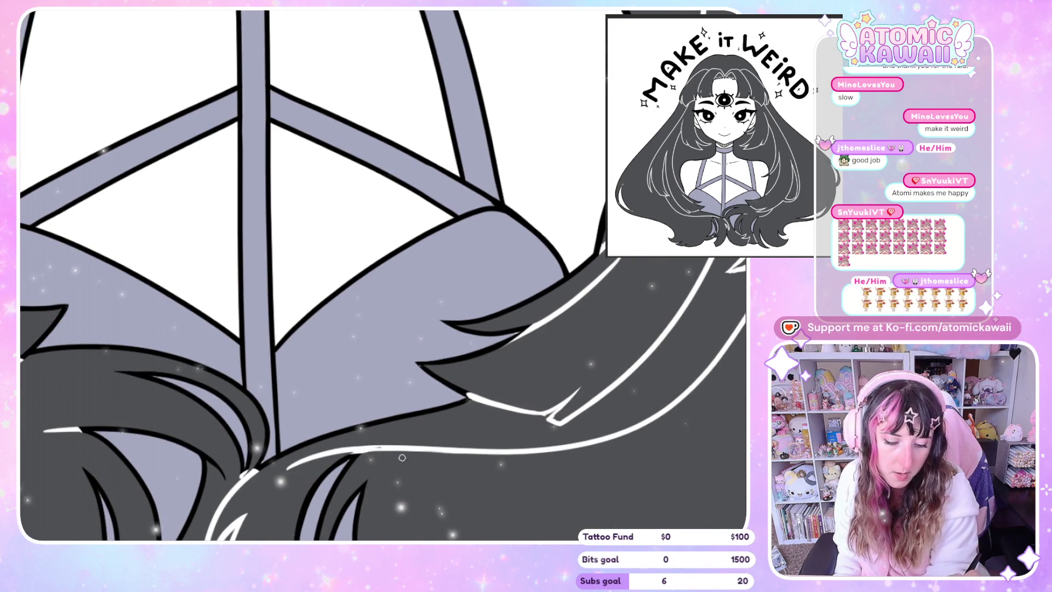
{"action": "left_click_drag", "start_coordinate": [336, 450], "coordinate": [406, 450]}
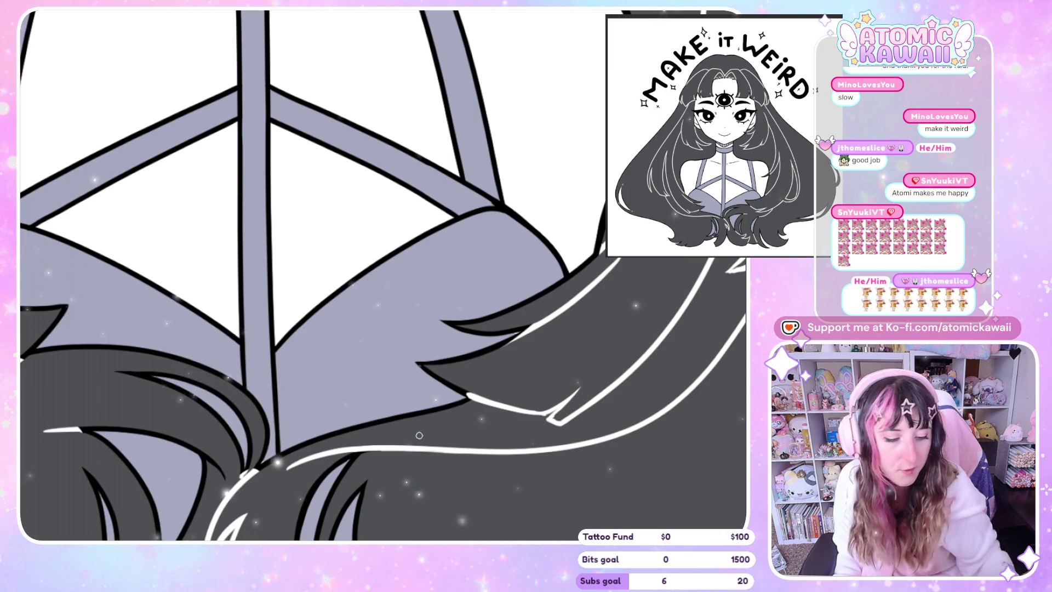
{"action": "scroll", "coordinate": [286, 247], "scroll_direction": "down", "scroll_amount": 3}
{"action": "scroll", "coordinate": [287, 248], "scroll_direction": "up", "scroll_amount": 2}
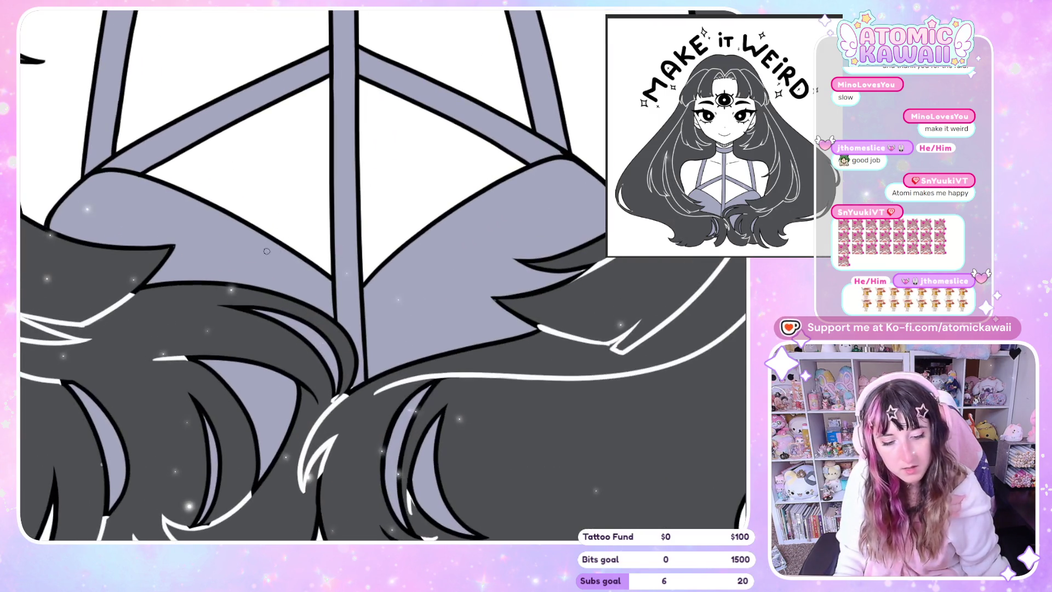
{"action": "scroll", "coordinate": [540, 148], "scroll_direction": "up", "scroll_amount": 1}
{"action": "scroll", "coordinate": [540, 148], "scroll_direction": "down", "scroll_amount": 1}
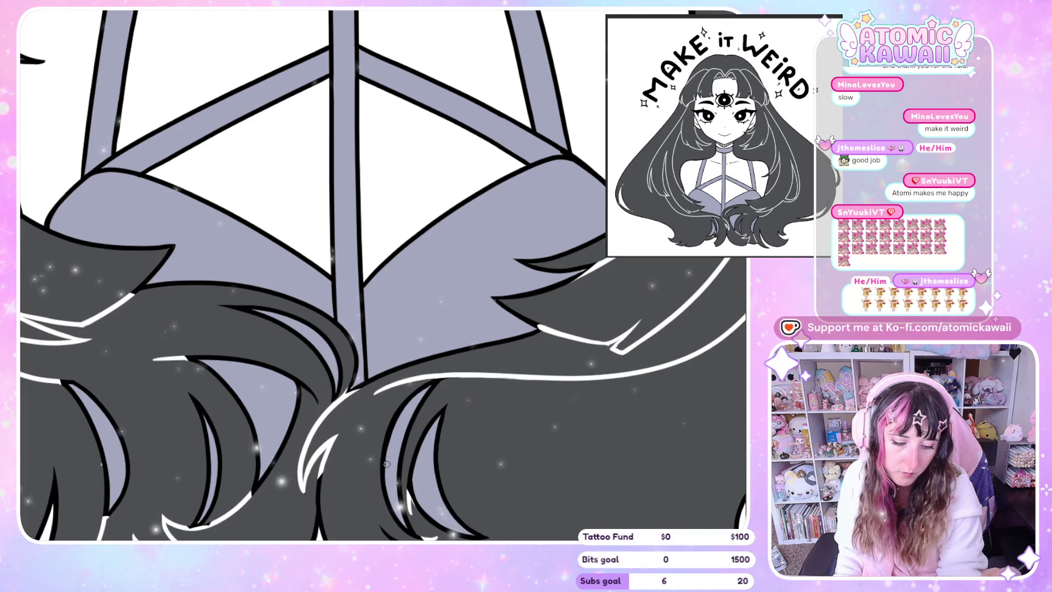
{"action": "scroll", "coordinate": [408, 330], "scroll_direction": "down", "scroll_amount": 3}
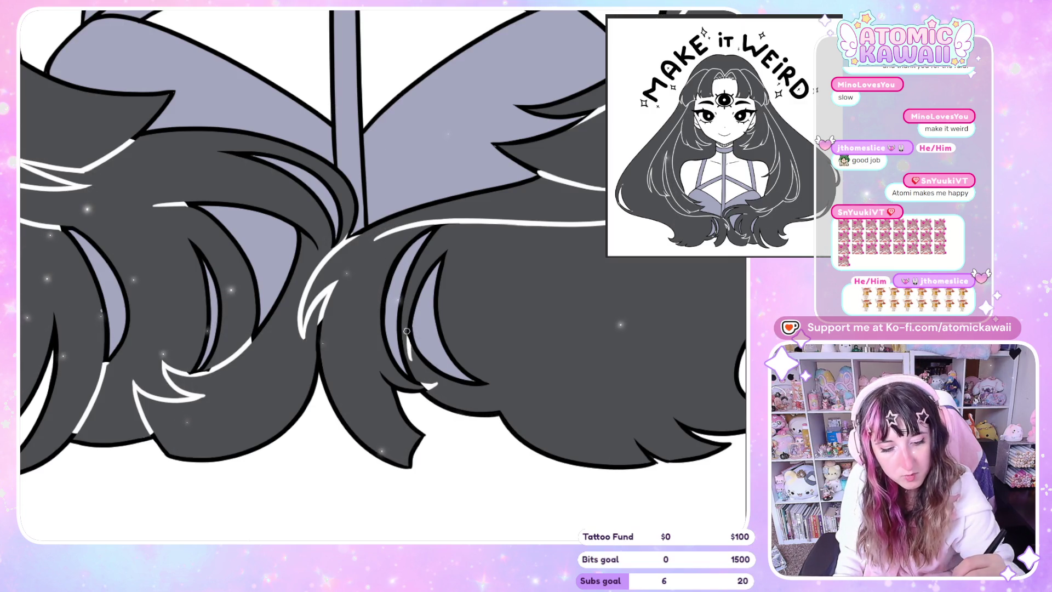
{"action": "scroll", "coordinate": [458, 355], "scroll_direction": "up", "scroll_amount": 2}
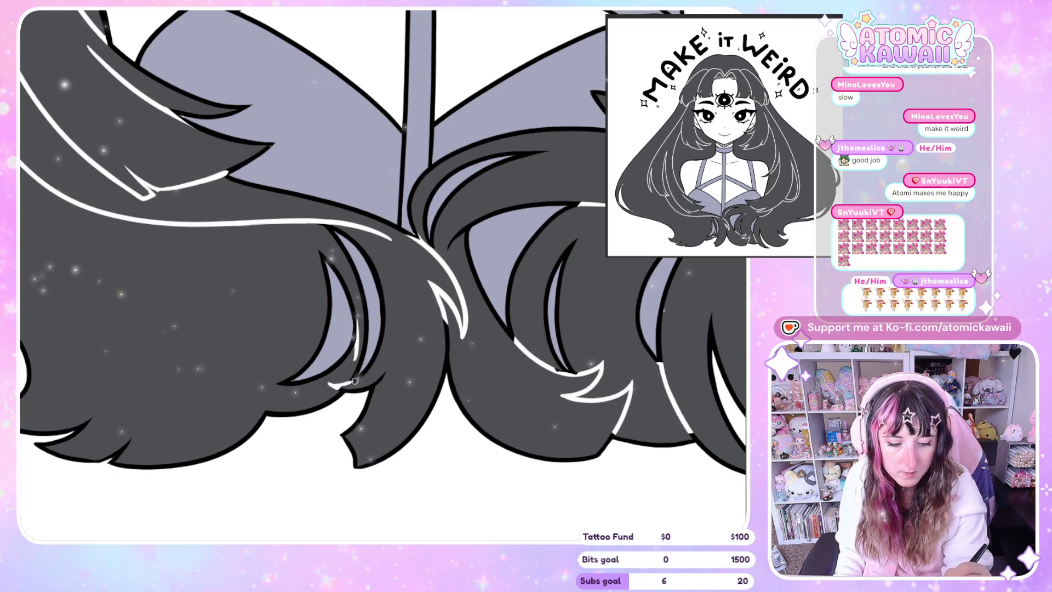
Step: Mirror the view to check the lower hair tips, then pan to the left tips
{"action": "key", "text": "m"}
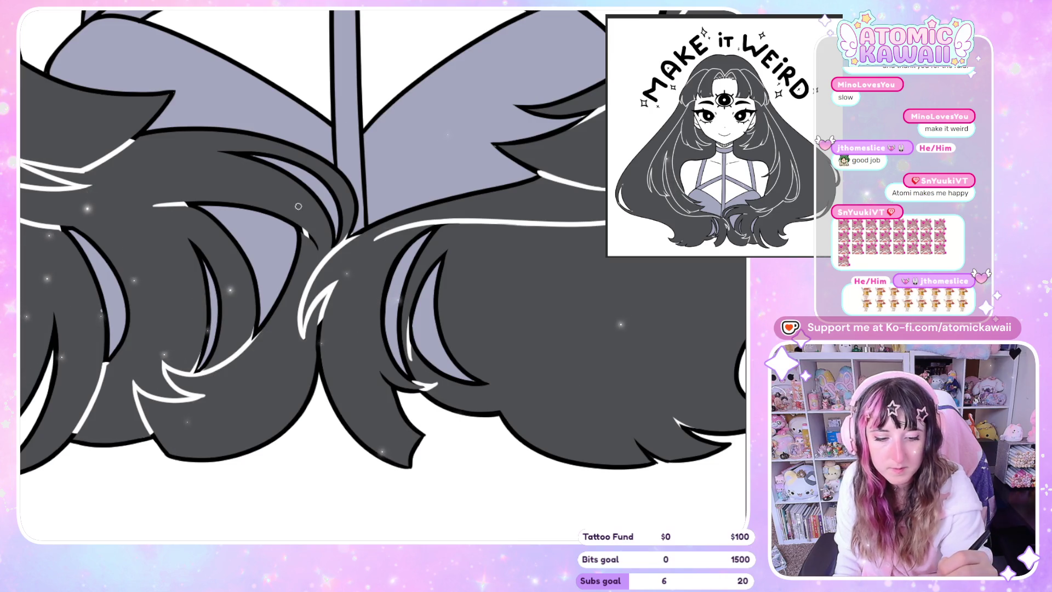
{"action": "key", "text": "h"}
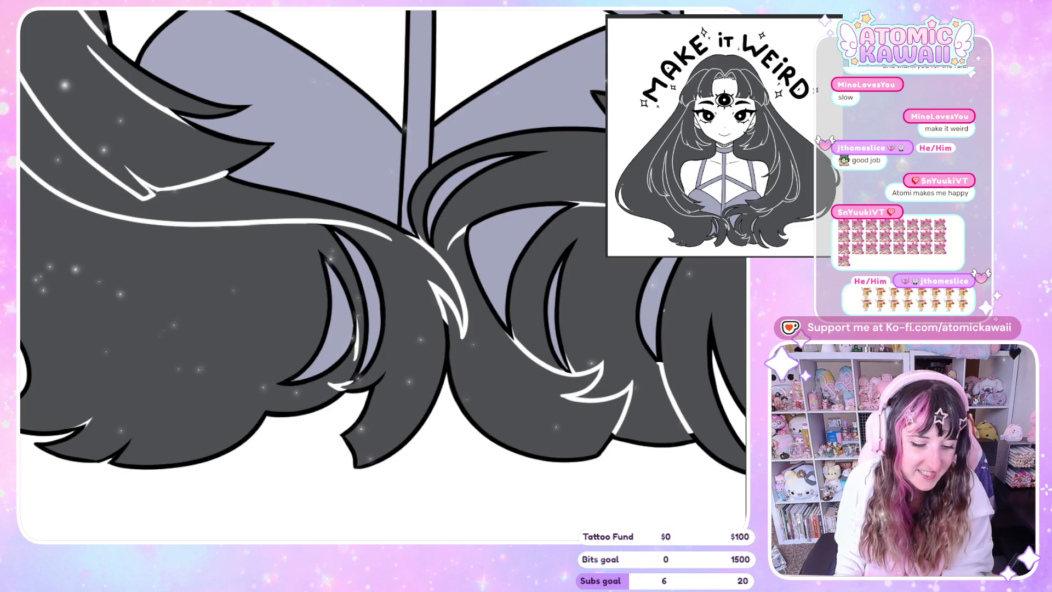
{"action": "left_click_drag", "start_coordinate": [677, 336], "coordinate": [740, 345]}
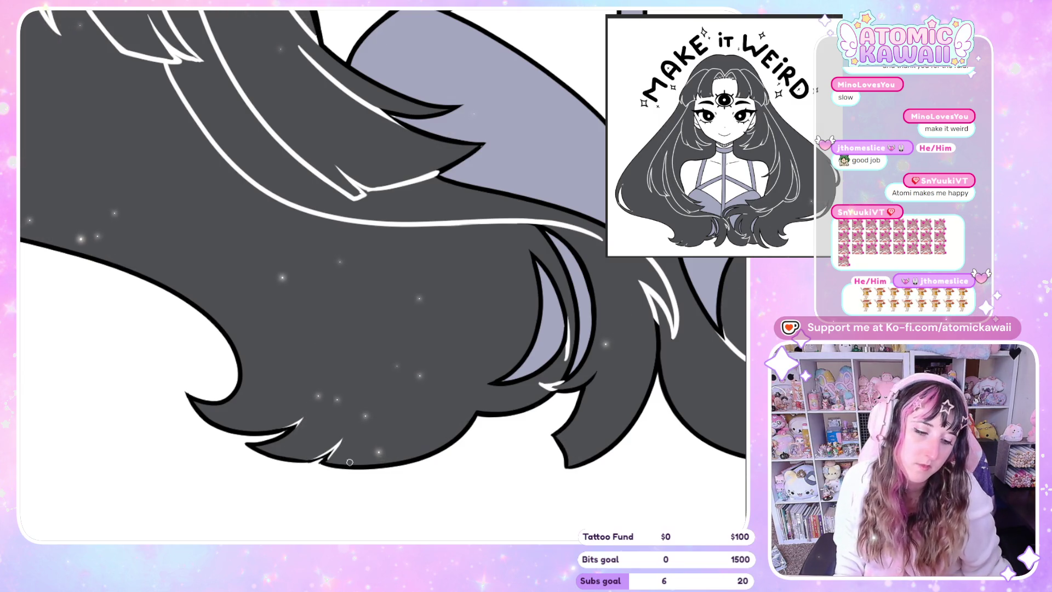
{"action": "left_click_drag", "start_coordinate": [349, 462], "coordinate": [305, 458]}
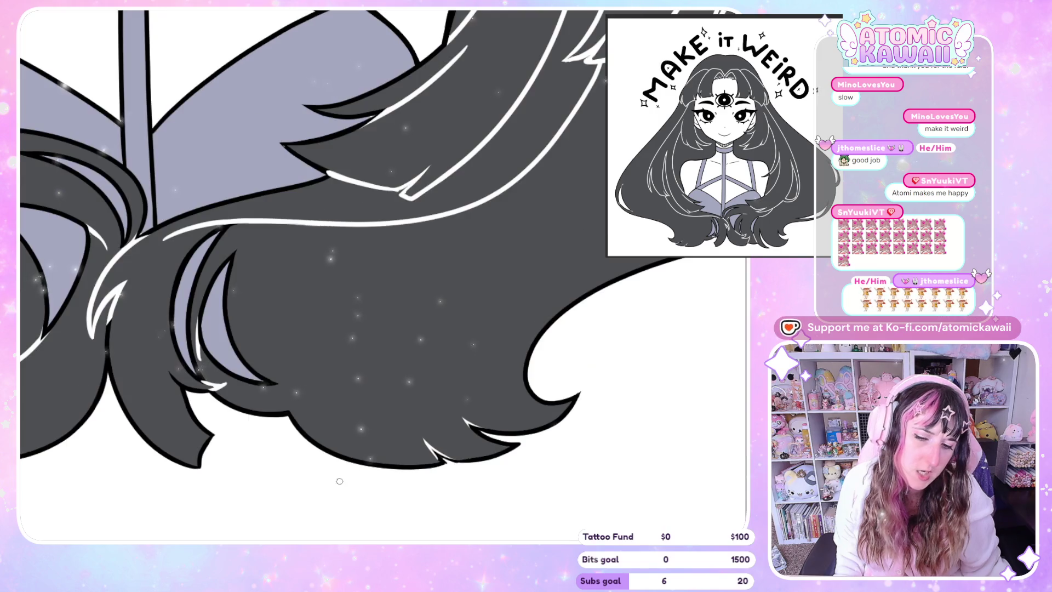
{"action": "scroll", "coordinate": [491, 177], "scroll_direction": "down", "scroll_amount": 2}
{"action": "scroll", "coordinate": [493, 177], "scroll_direction": "down", "scroll_amount": 2}
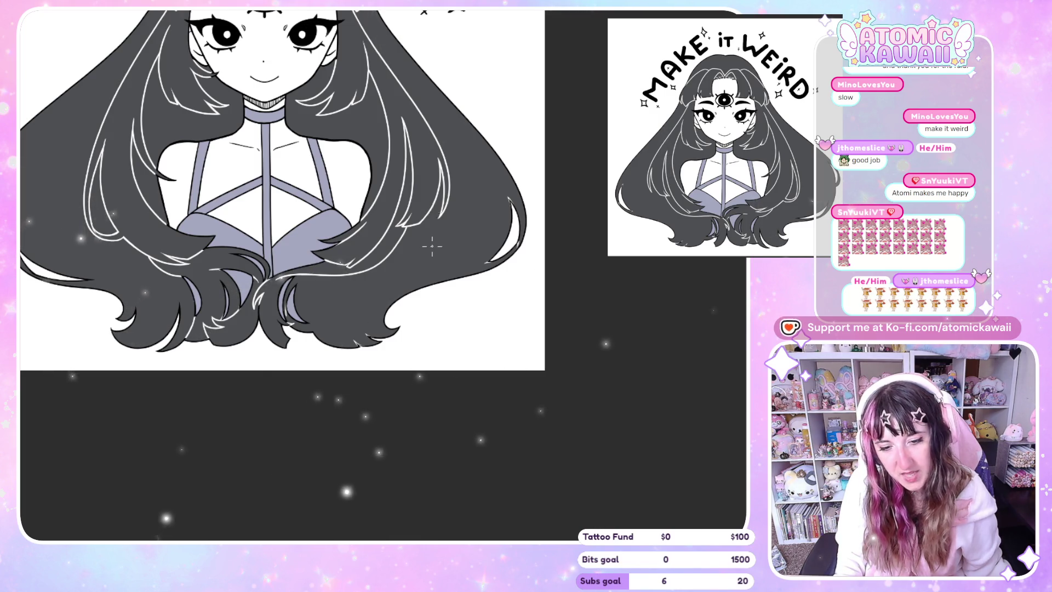
Step: Toggle the horizontal flip to compare the flow of the shoulder-length strands
{"action": "key", "text": "m"}
{"action": "scroll", "coordinate": [432, 245], "scroll_direction": "down", "scroll_amount": 1}
{"action": "scroll", "coordinate": [433, 245], "scroll_direction": "down", "scroll_amount": 1}
{"action": "scroll", "coordinate": [269, 245], "scroll_direction": "up", "scroll_amount": 2}
{"action": "scroll", "coordinate": [269, 245], "scroll_direction": "up", "scroll_amount": 2}
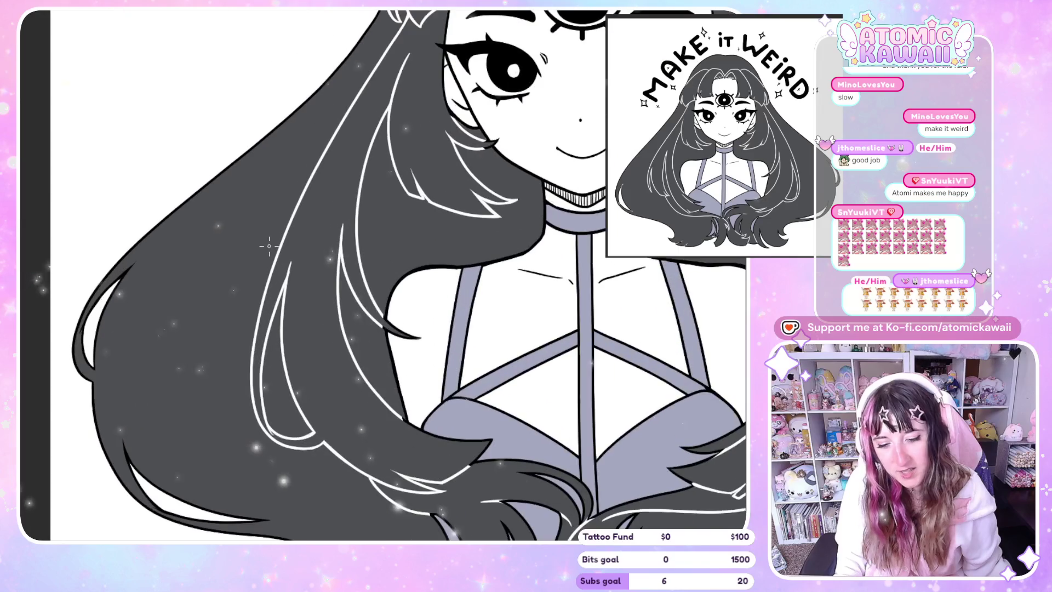
{"action": "key", "text": "m"}
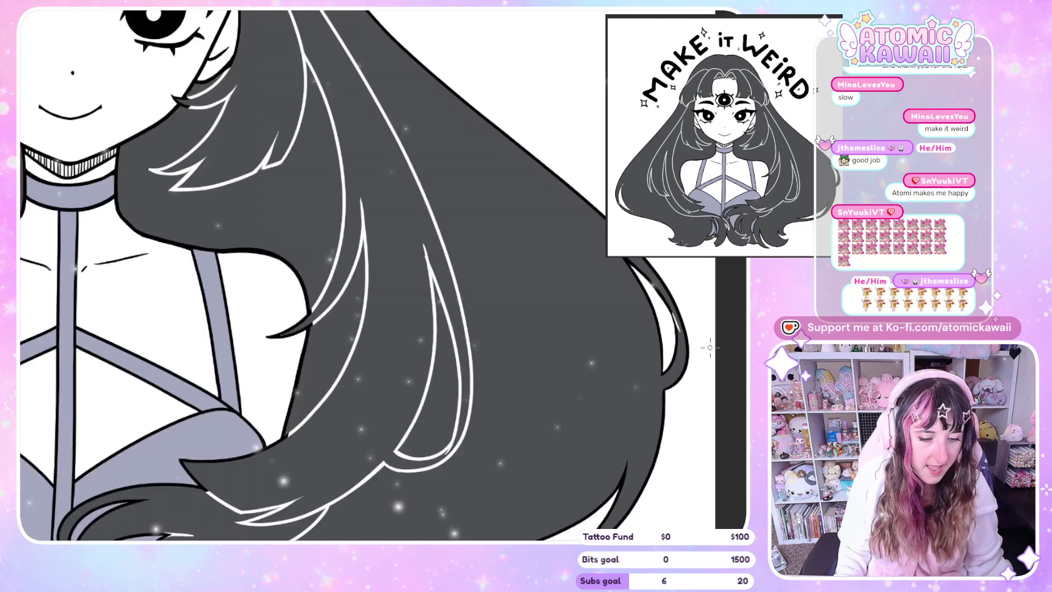
{"action": "scroll", "coordinate": [124, 312], "scroll_direction": "up", "scroll_amount": 5}
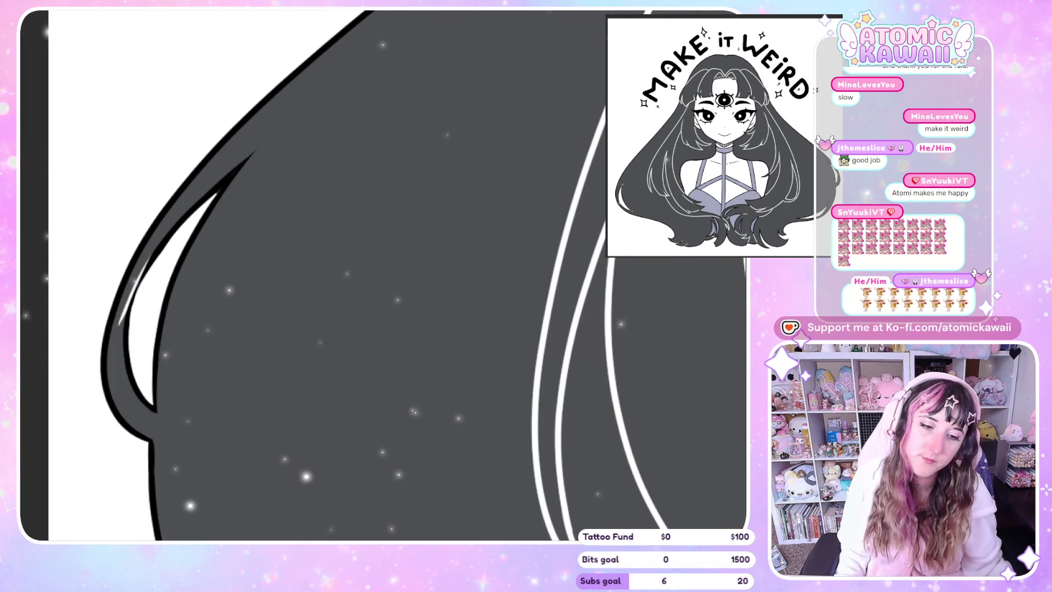
{"action": "scroll", "coordinate": [247, 183], "scroll_direction": "down", "scroll_amount": 3}
{"action": "scroll", "coordinate": [310, 112], "scroll_direction": "down", "scroll_amount": 2}
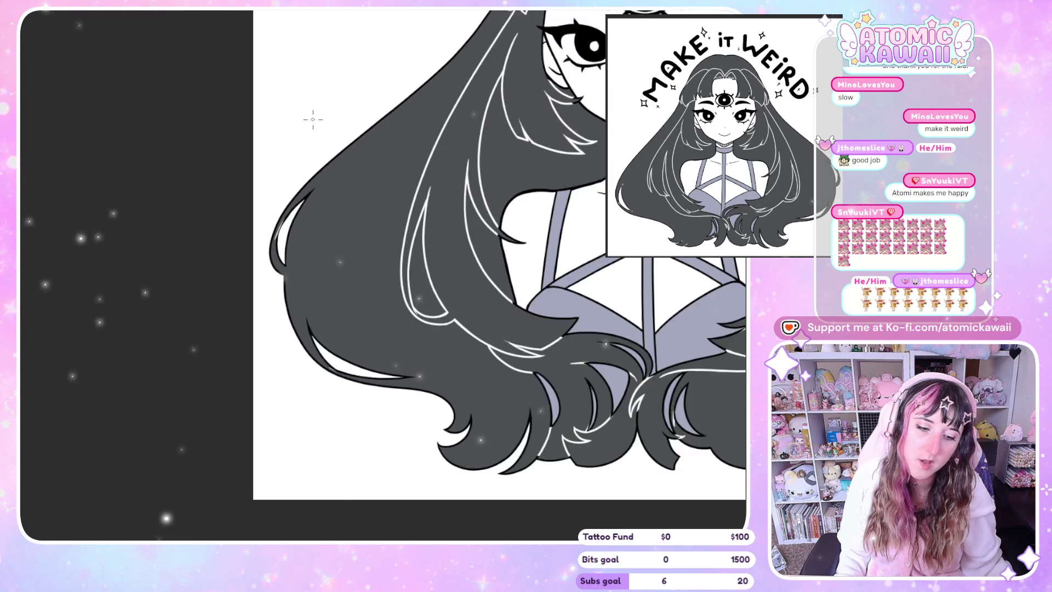
{"action": "scroll", "coordinate": [309, 112], "scroll_direction": "up", "scroll_amount": 2}
{"action": "scroll", "coordinate": [490, 296], "scroll_direction": "up", "scroll_amount": 2}
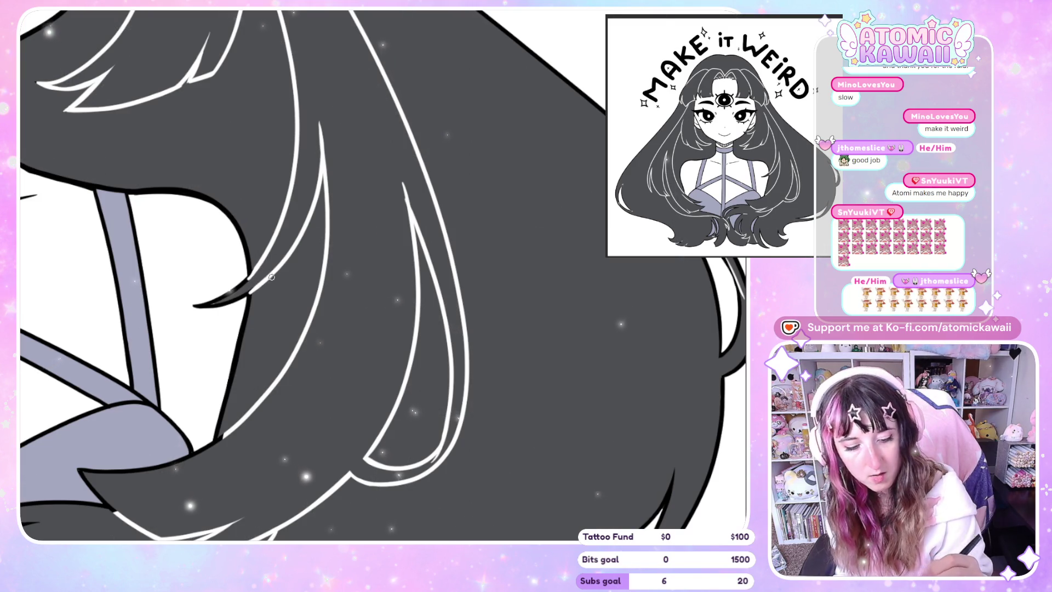
{"action": "key", "text": "m"}
{"action": "scroll", "coordinate": [271, 285], "scroll_direction": "down", "scroll_amount": 5}
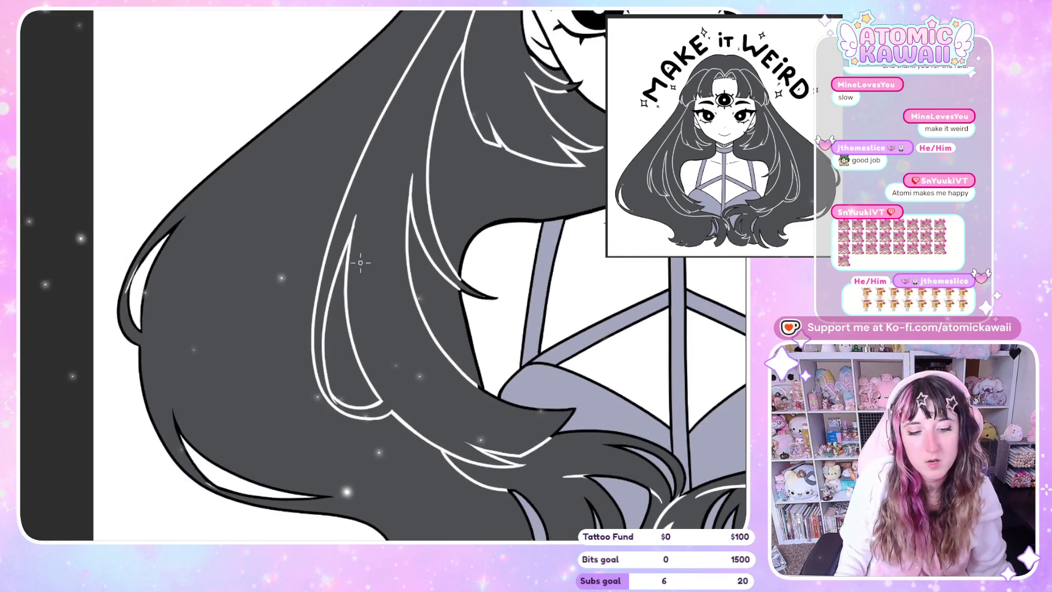
{"action": "scroll", "coordinate": [244, 302], "scroll_direction": "down", "scroll_amount": 2}
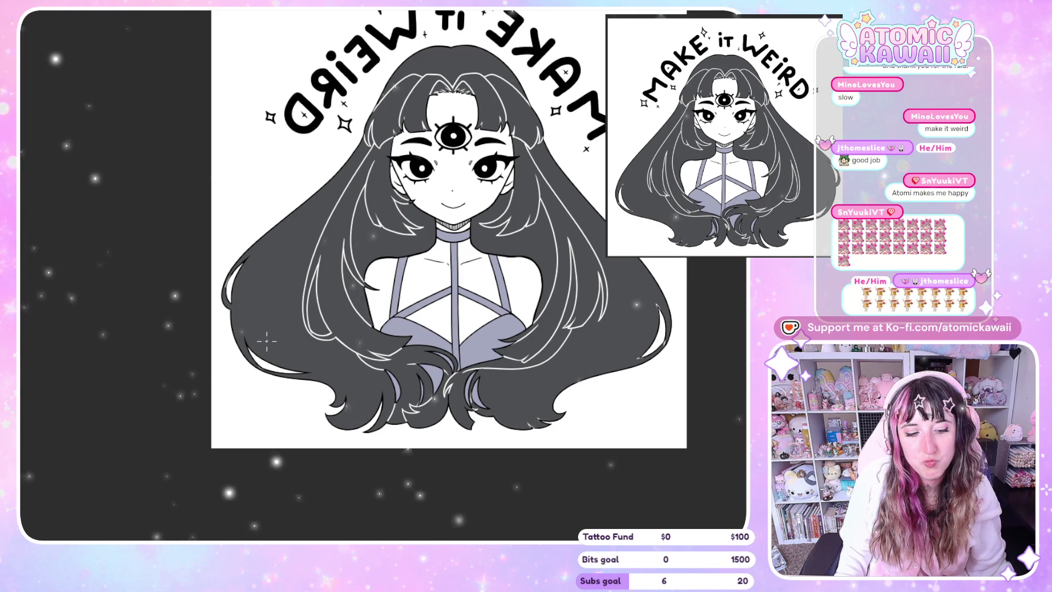
{"action": "scroll", "coordinate": [242, 285], "scroll_direction": "up", "scroll_amount": 2}
{"action": "scroll", "coordinate": [242, 285], "scroll_direction": "up", "scroll_amount": 3}
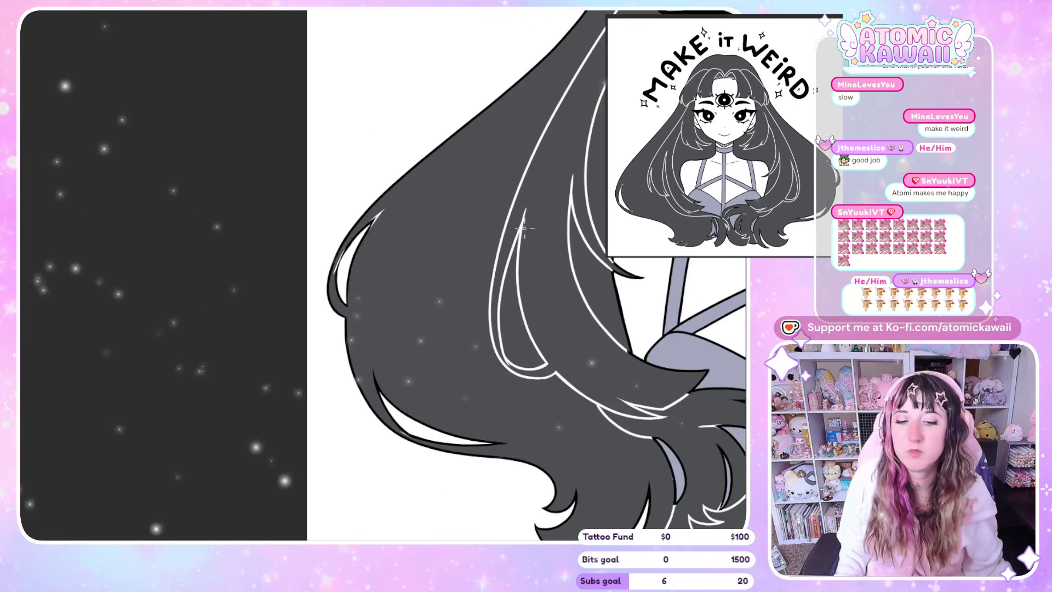
{"action": "scroll", "coordinate": [310, 186], "scroll_direction": "down", "scroll_amount": 3}
{"action": "scroll", "coordinate": [310, 186], "scroll_direction": "down", "scroll_amount": 2}
{"action": "scroll", "coordinate": [309, 186], "scroll_direction": "down", "scroll_amount": 2}
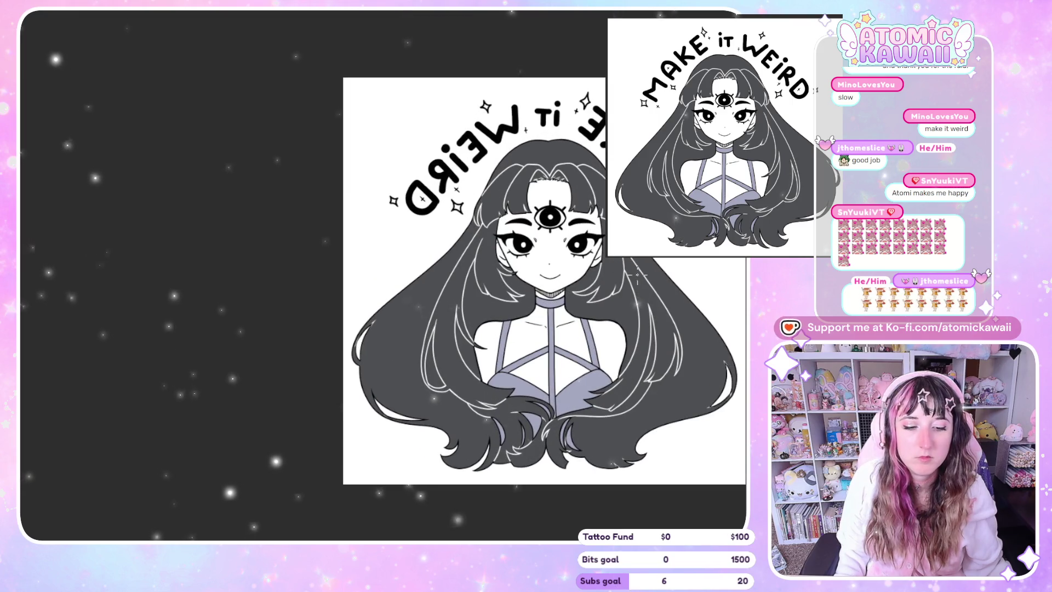
{"action": "scroll", "coordinate": [580, 171], "scroll_direction": "up", "scroll_amount": 2}
{"action": "scroll", "coordinate": [580, 170], "scroll_direction": "up", "scroll_amount": 2}
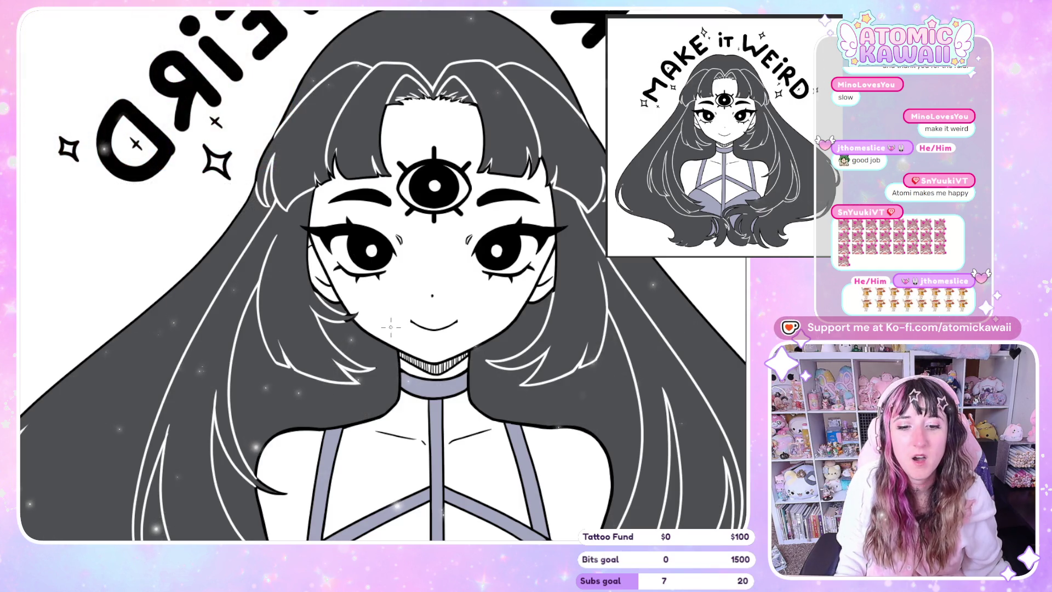
{"action": "scroll", "coordinate": [597, 123], "scroll_direction": "up", "scroll_amount": 2}
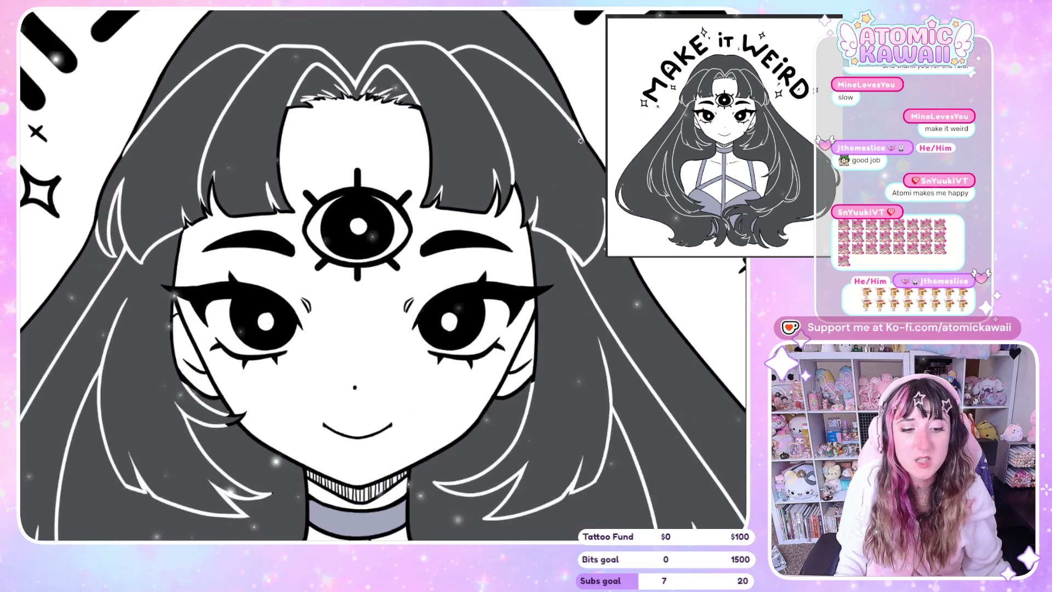
{"action": "scroll", "coordinate": [597, 123], "scroll_direction": "up", "scroll_amount": 2}
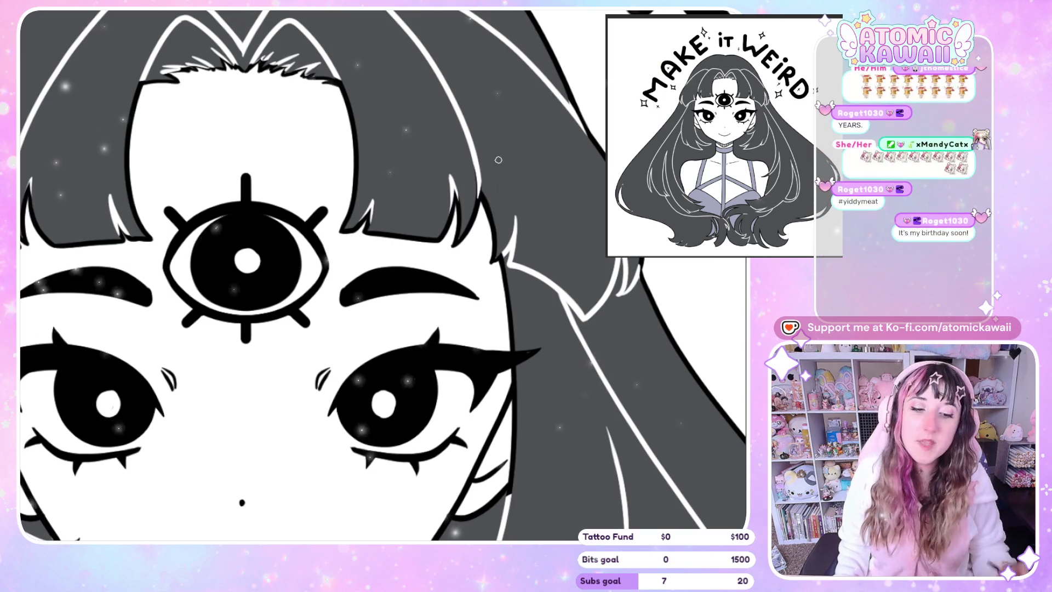
{"action": "scroll", "coordinate": [500, 165], "scroll_direction": "left", "scroll_amount": 5}
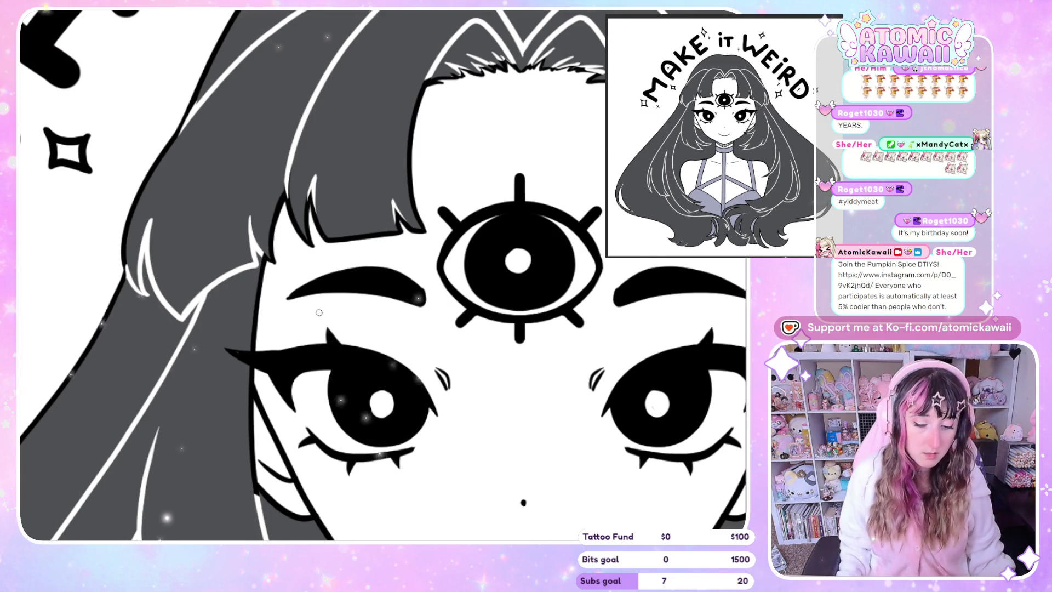
{"action": "scroll", "coordinate": [319, 312], "scroll_direction": "down", "scroll_amount": 5}
{"action": "scroll", "coordinate": [327, 324], "scroll_direction": "up", "scroll_amount": 4}
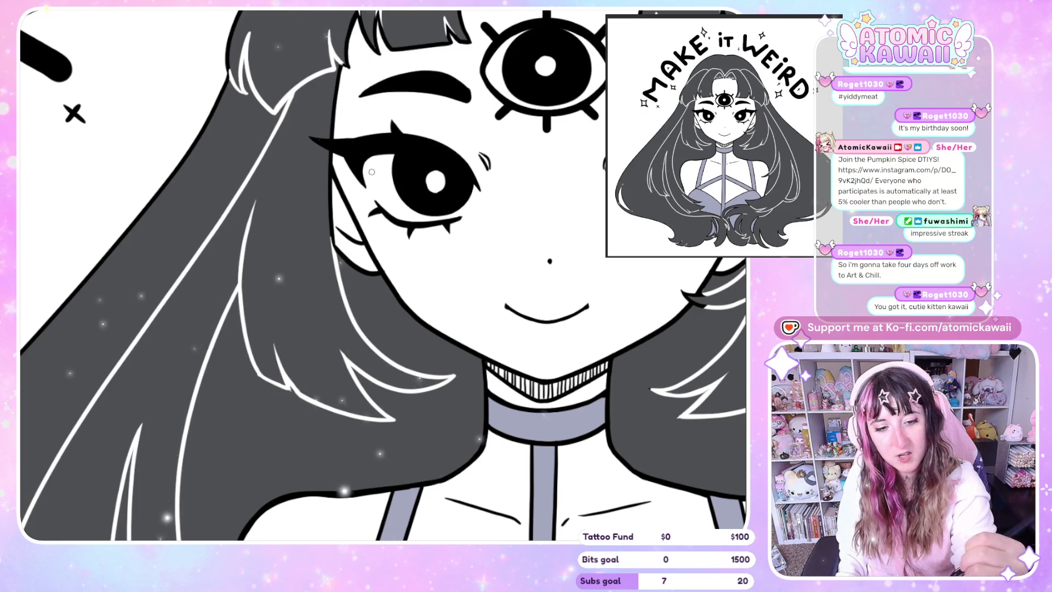
Step: Pan to centre the face for the bangs and face-framing highlights
{"action": "left_click_drag", "start_coordinate": [371, 171], "coordinate": [75, 172]}
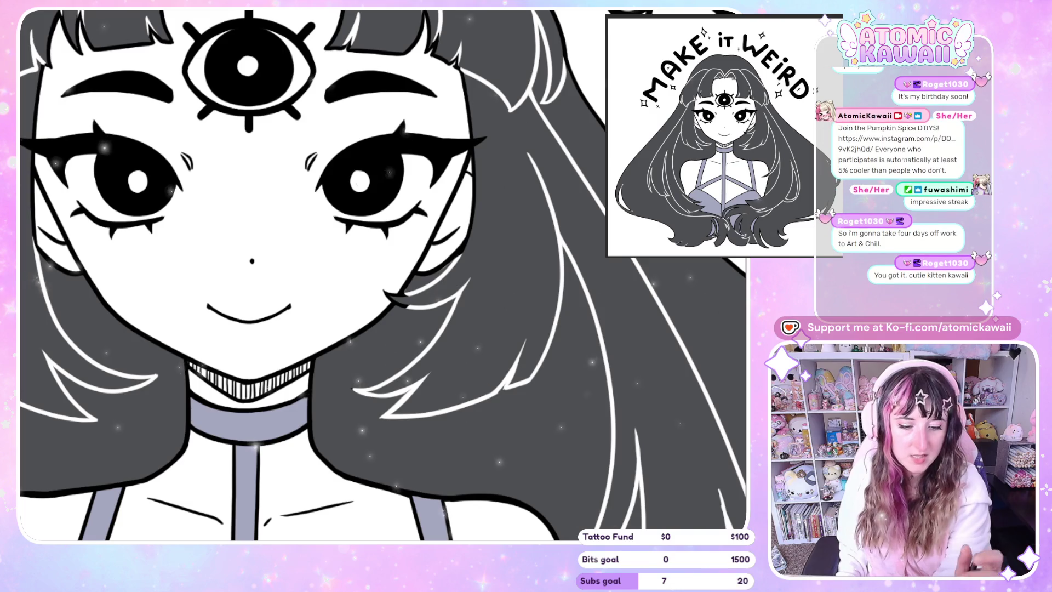